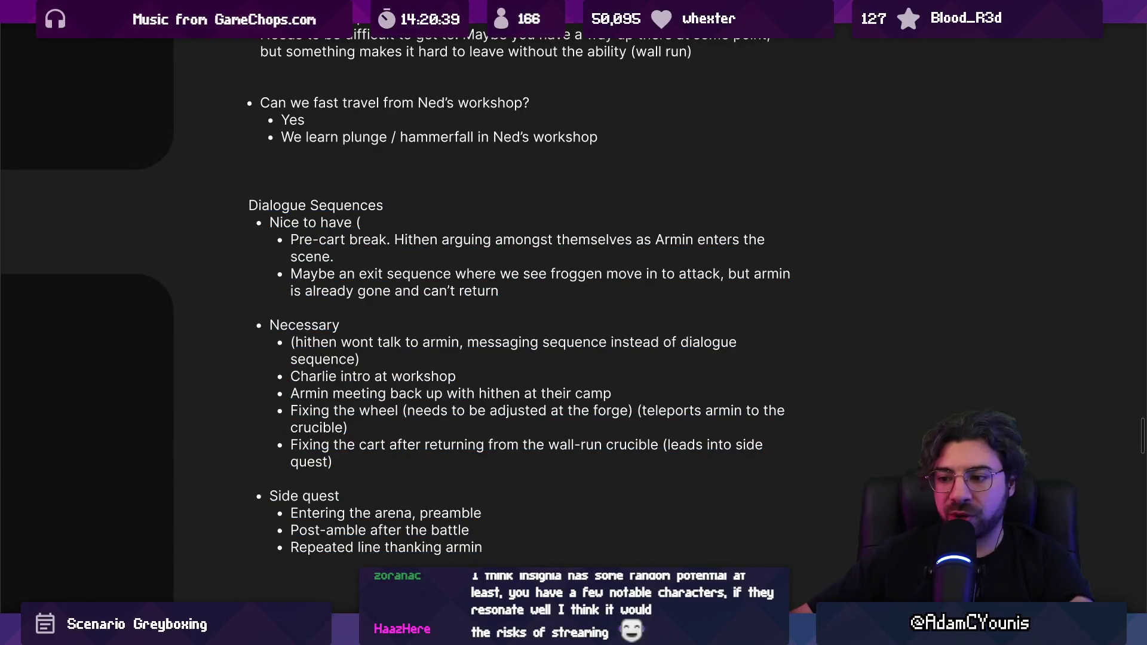
Edit the Dialogue Sequences text with the caret placed right after 'Pre-cart break.'
{"action": "mouse_move", "coordinate": [639, 636]}
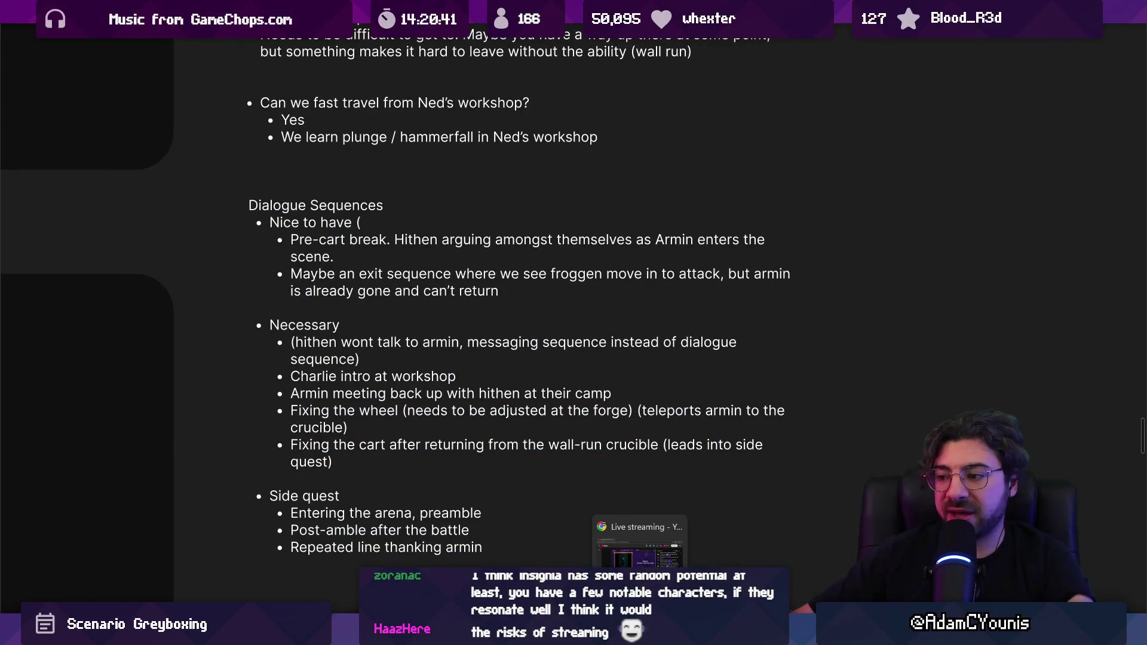
{"action": "left_click", "coordinate": [377, 488]}
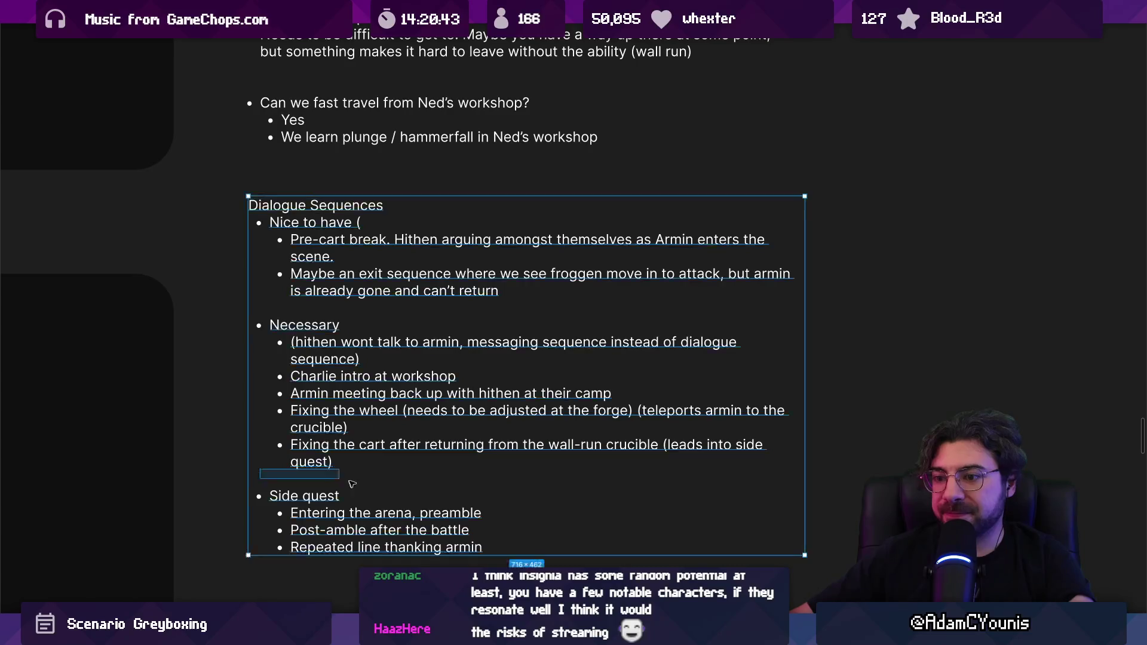
{"action": "left_click_drag", "start_coordinate": [219, 475], "coordinate": [456, 486]}
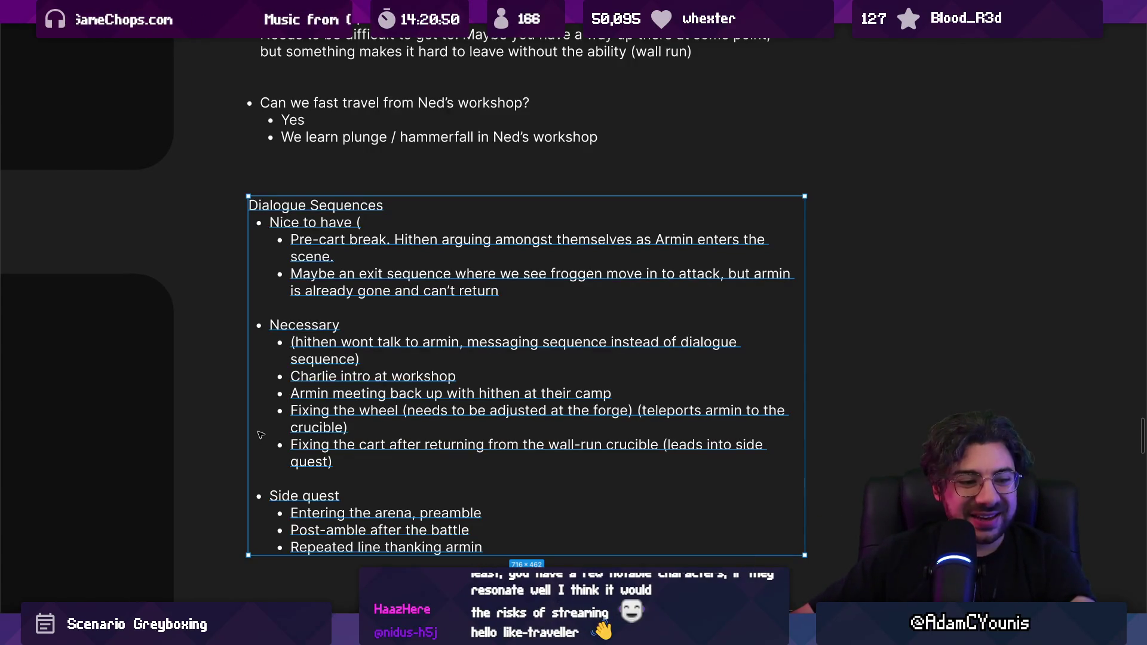
{"action": "left_click", "coordinate": [236, 394]}
{"action": "scroll", "coordinate": [412, 271], "scroll_direction": "down", "scroll_amount": 1}
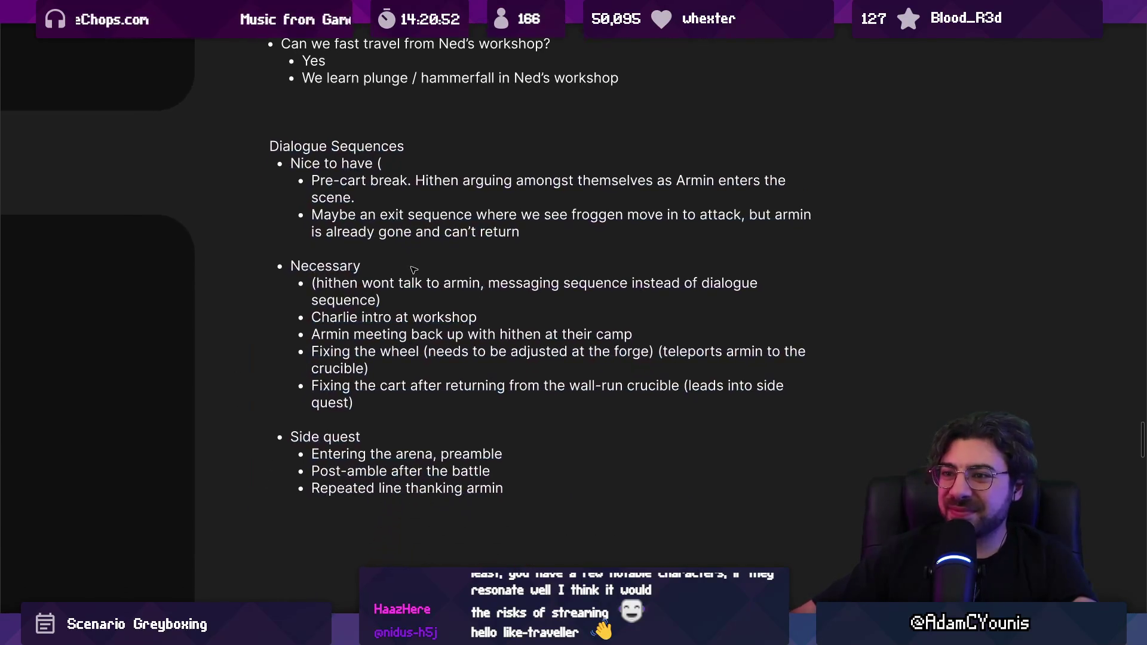
{"action": "scroll", "coordinate": [412, 269], "scroll_direction": "up", "scroll_amount": 1}
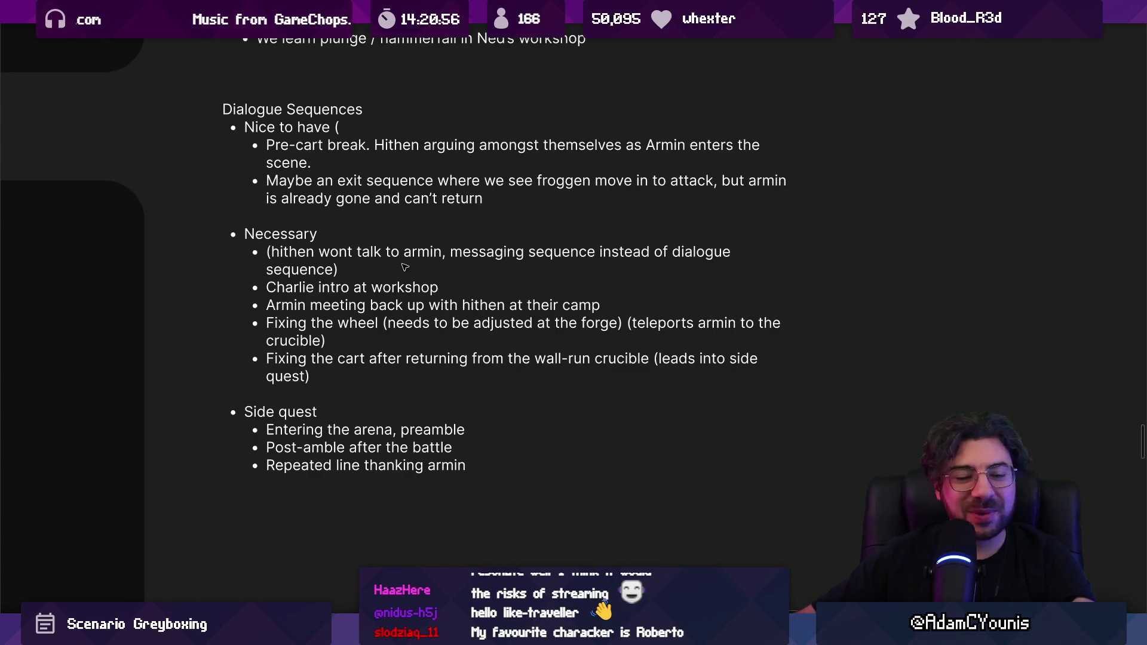
{"action": "left_click", "coordinate": [405, 269]}
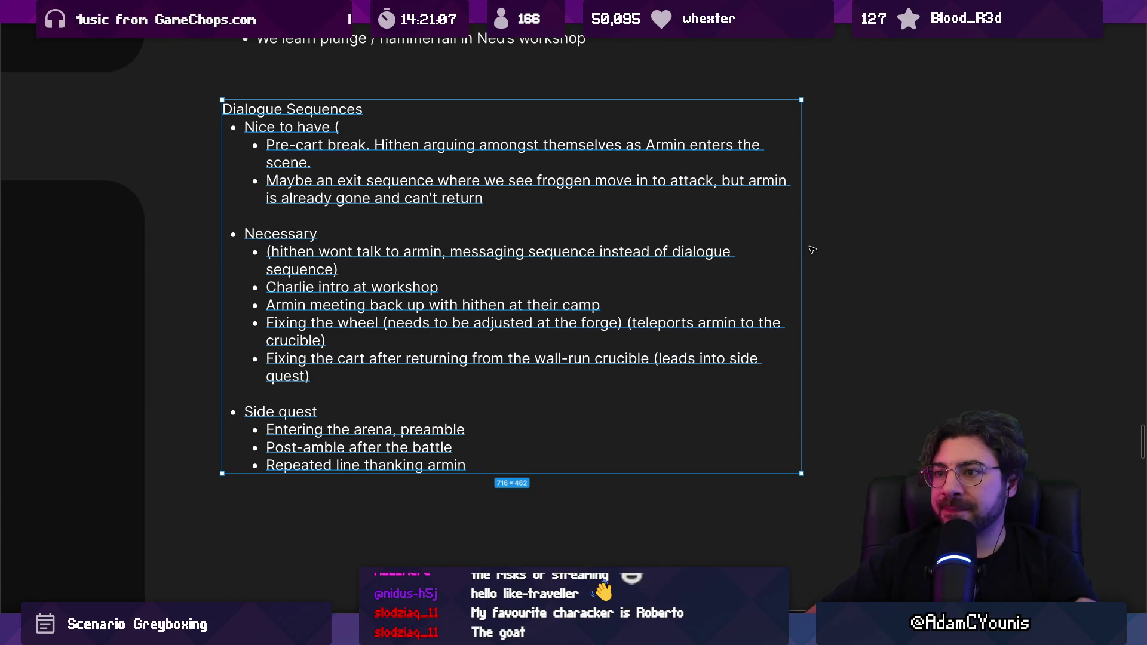
{"action": "double_click", "coordinate": [341, 145]}
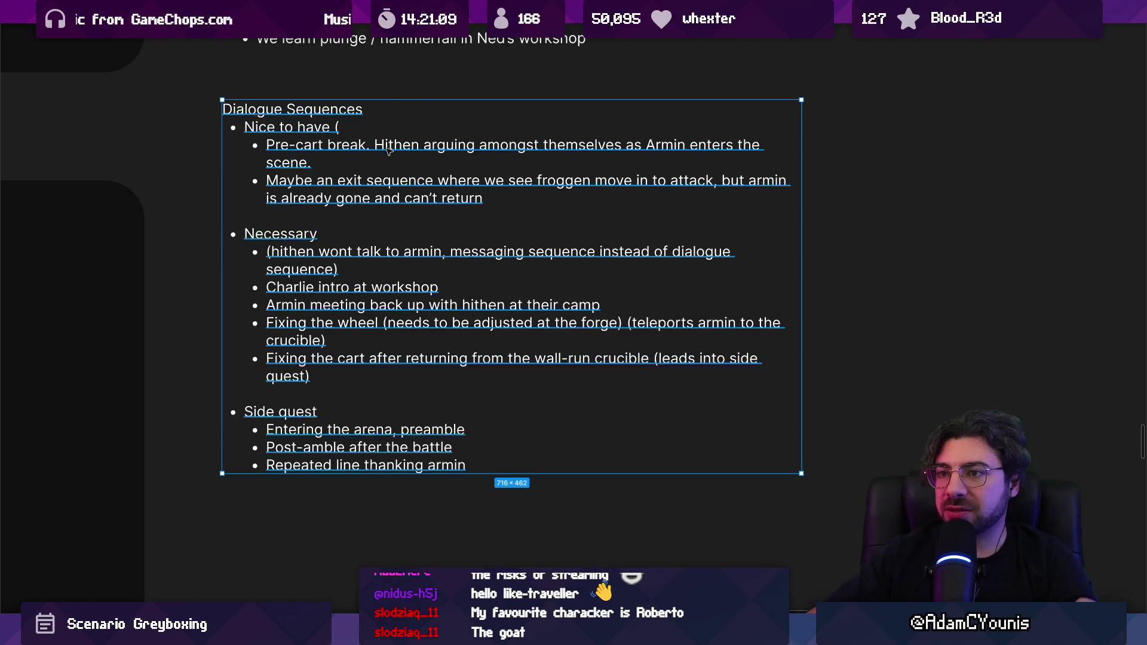
{"action": "left_click_drag", "start_coordinate": [270, 146], "coordinate": [368, 146]}
{"action": "left_click", "coordinate": [369, 146]}
In Unity, select and frame the Hithen Depths Sequence & Trigger object
{"action": "key", "text": "alt+Tab"}
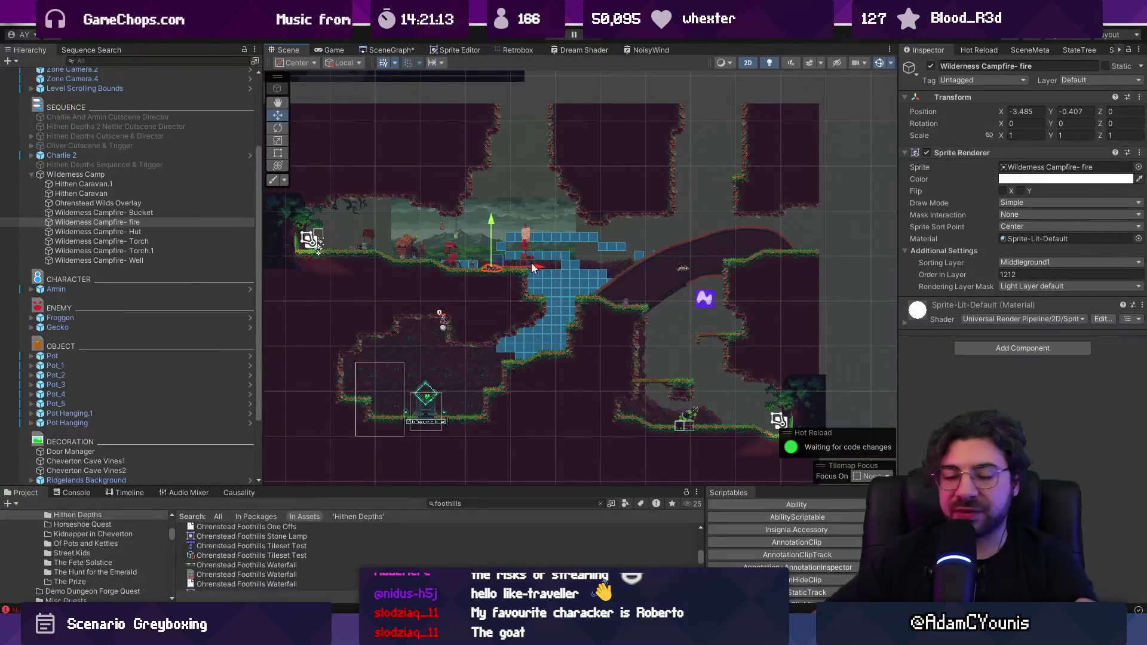
{"action": "scroll", "coordinate": [589, 217], "scroll_direction": "up", "scroll_amount": 4}
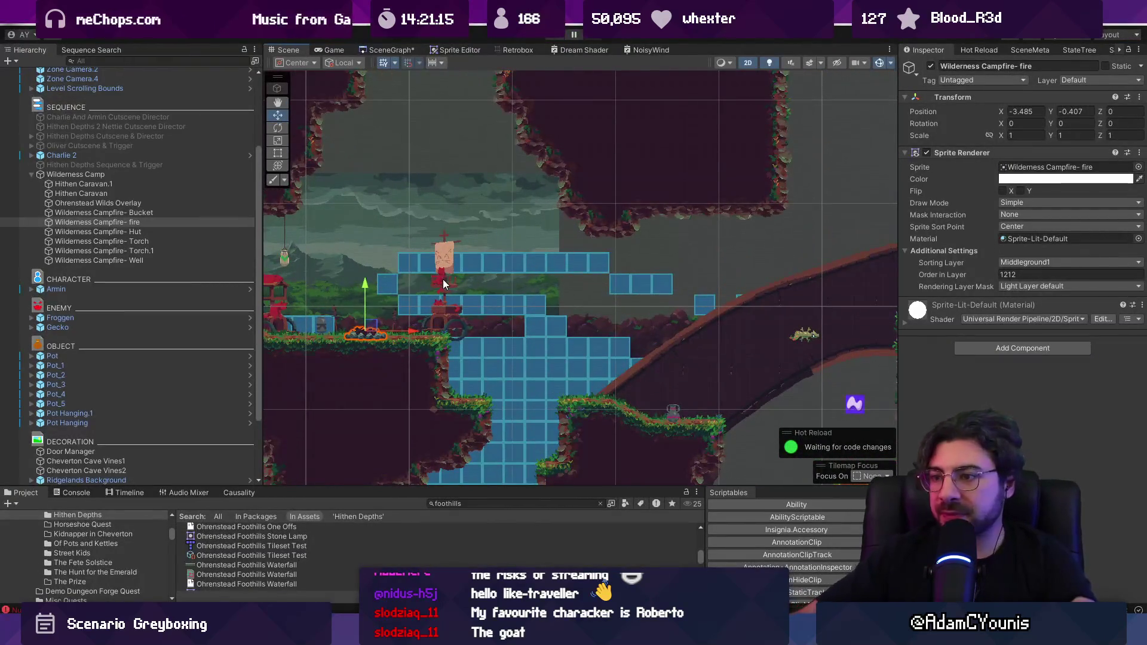
{"action": "left_click", "coordinate": [443, 278]}
{"action": "key", "text": "f"}
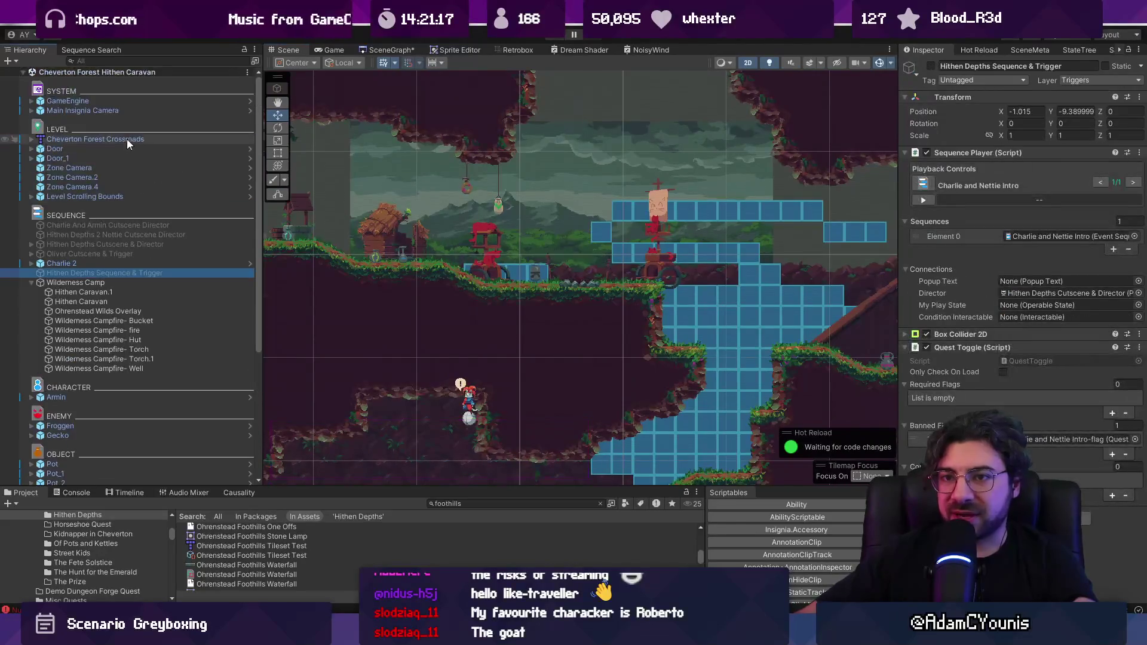
Look through the cutscene sequence objects, then select and frame Charlie 2
{"action": "left_click", "coordinate": [80, 254]}
{"action": "left_click", "coordinate": [87, 244]}
{"action": "left_click", "coordinate": [93, 234]}
{"action": "left_click", "coordinate": [95, 225]}
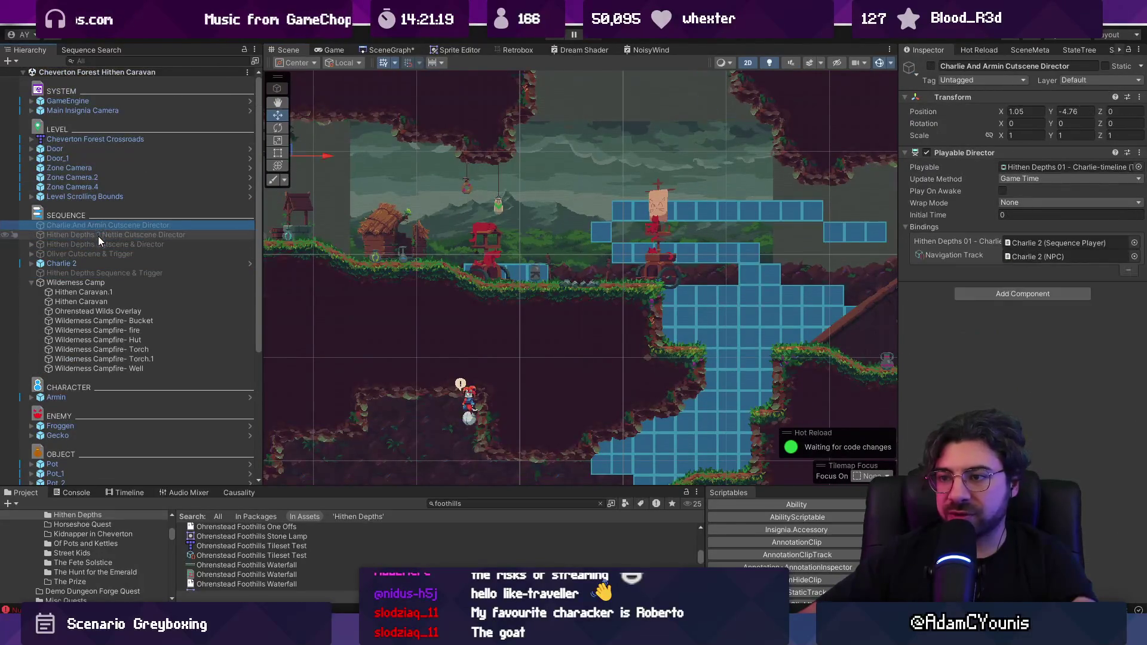
{"action": "left_click", "coordinate": [110, 252]}
{"action": "left_click", "coordinate": [113, 270]}
{"action": "left_click", "coordinate": [106, 263]}
{"action": "key", "text": "f"}
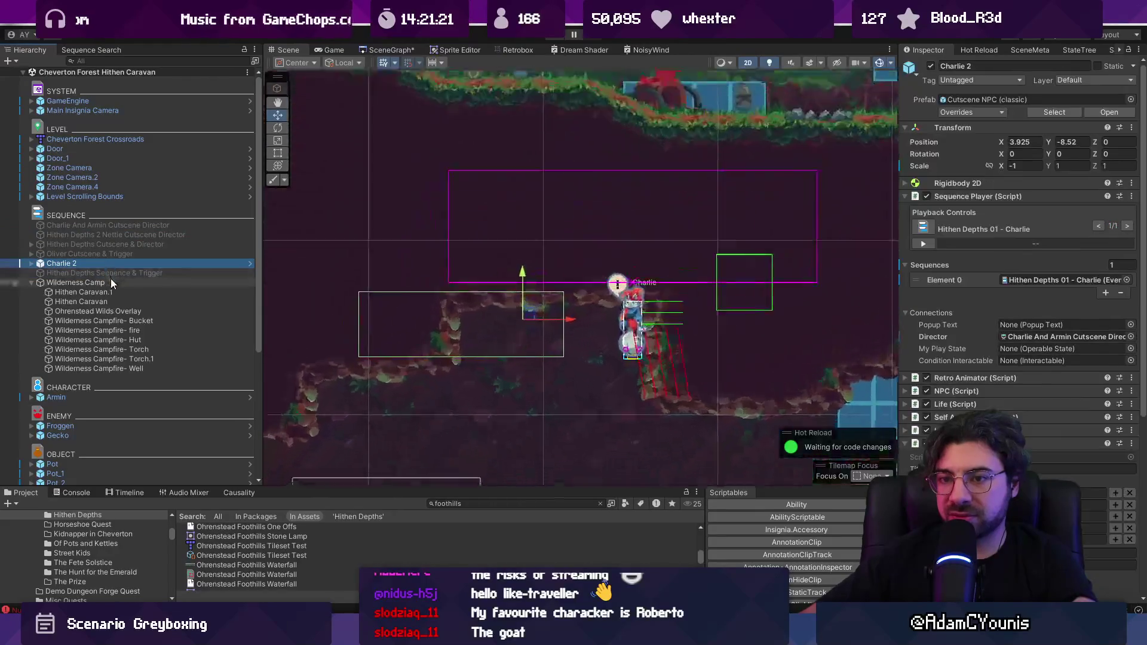
Move Charlie 2 below Hithen Depths Sequence & Trigger and return to Figma
{"action": "left_click_drag", "start_coordinate": [113, 263], "coordinate": [111, 278]}
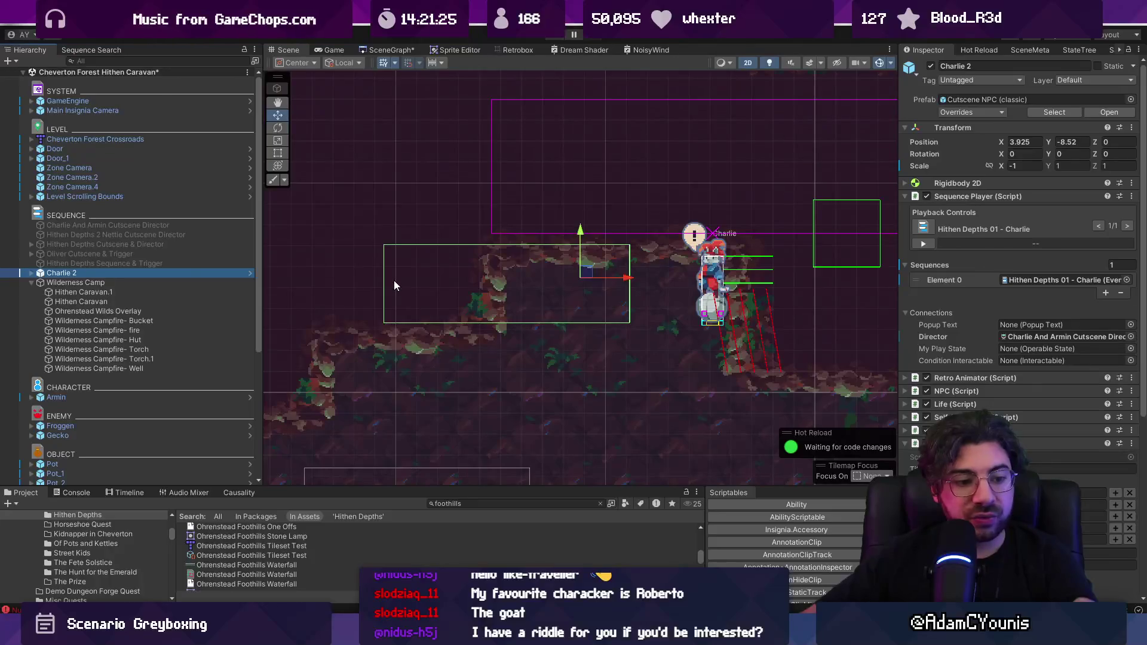
{"action": "scroll", "coordinate": [405, 273], "scroll_direction": "down", "scroll_amount": 5}
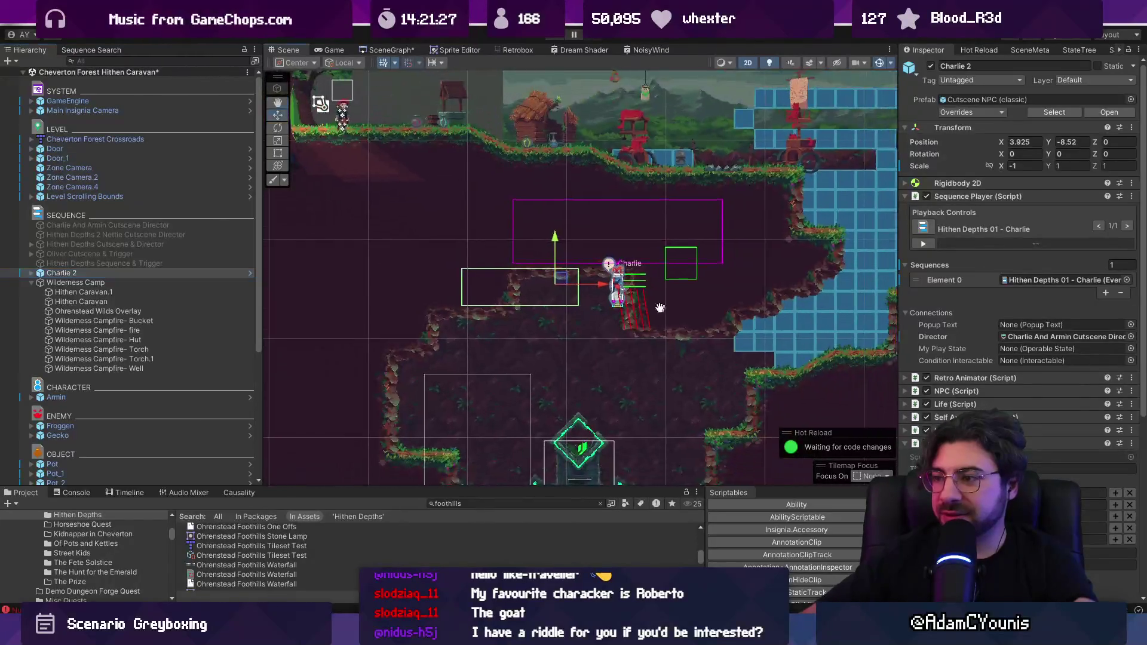
{"action": "key", "text": "alt+Tab"}
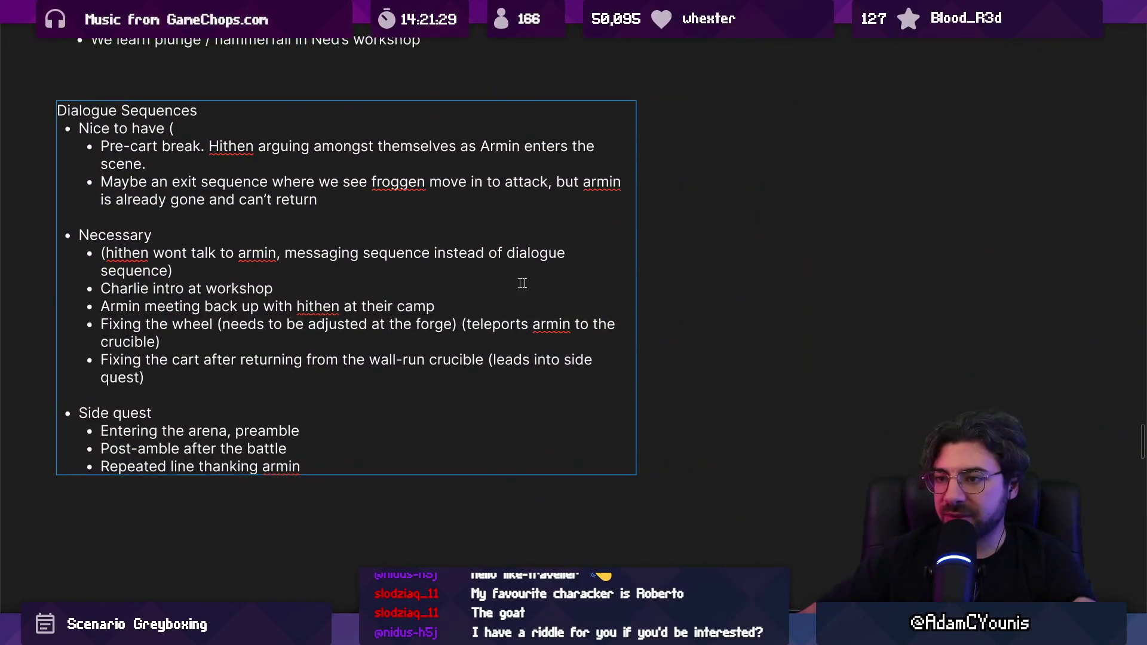
Duplicate the Dialogue Sequences text box beside the original
{"action": "scroll", "coordinate": [734, 269], "scroll_direction": "down", "scroll_amount": 5}
{"action": "scroll", "coordinate": [671, 269], "scroll_direction": "up", "scroll_amount": 1}
{"action": "key", "text": "Escape"}
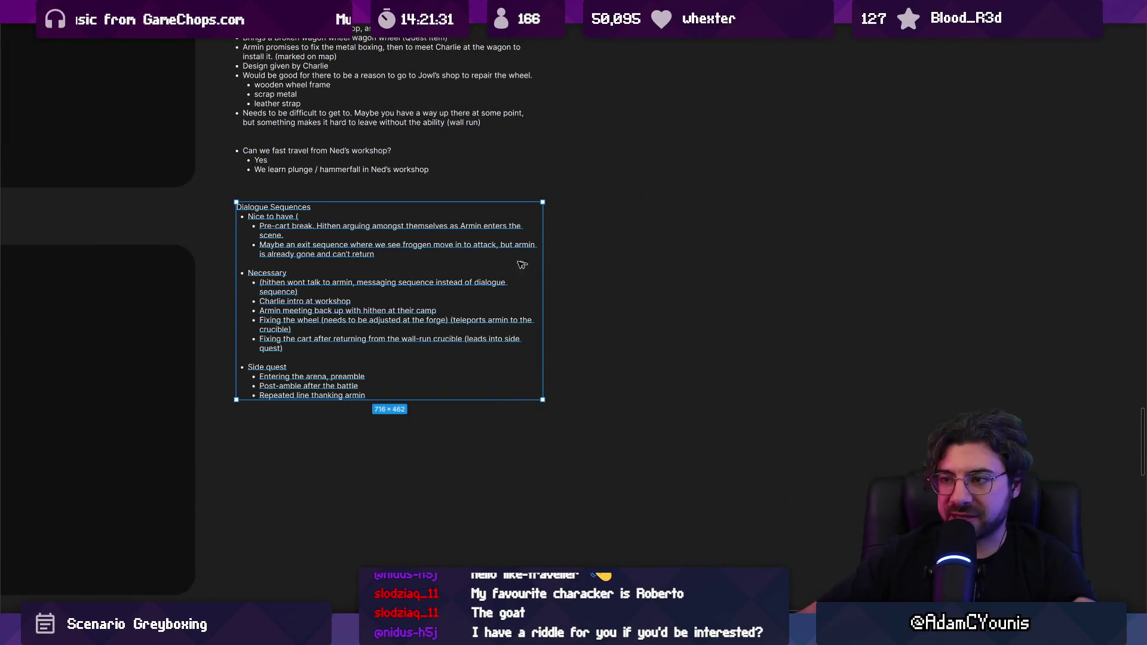
{"action": "key", "text": "ctrl+d"}
{"action": "key", "text": "Return"}
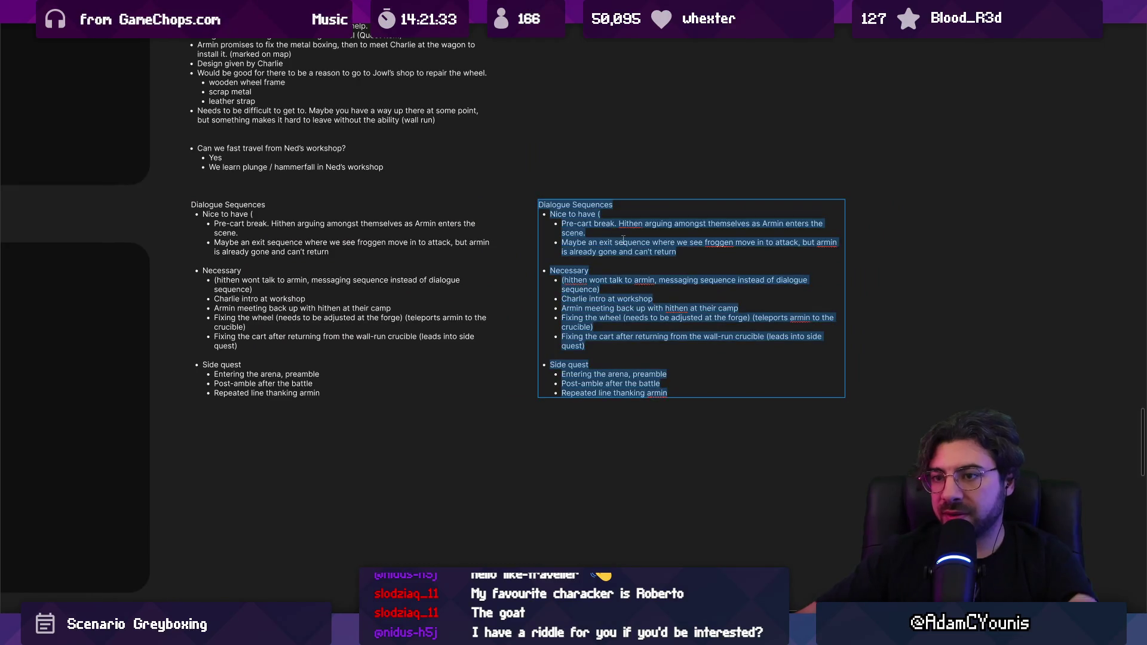
{"action": "key", "text": "Escape"}
Prefix the original's first bullets with scene codes a0, a1 and b0
{"action": "left_click", "coordinate": [221, 238]}
{"action": "scroll", "coordinate": [221, 227], "scroll_direction": "up", "scroll_amount": 3}
{"action": "left_click", "coordinate": [211, 218]}
{"action": "type", "text": "0"}
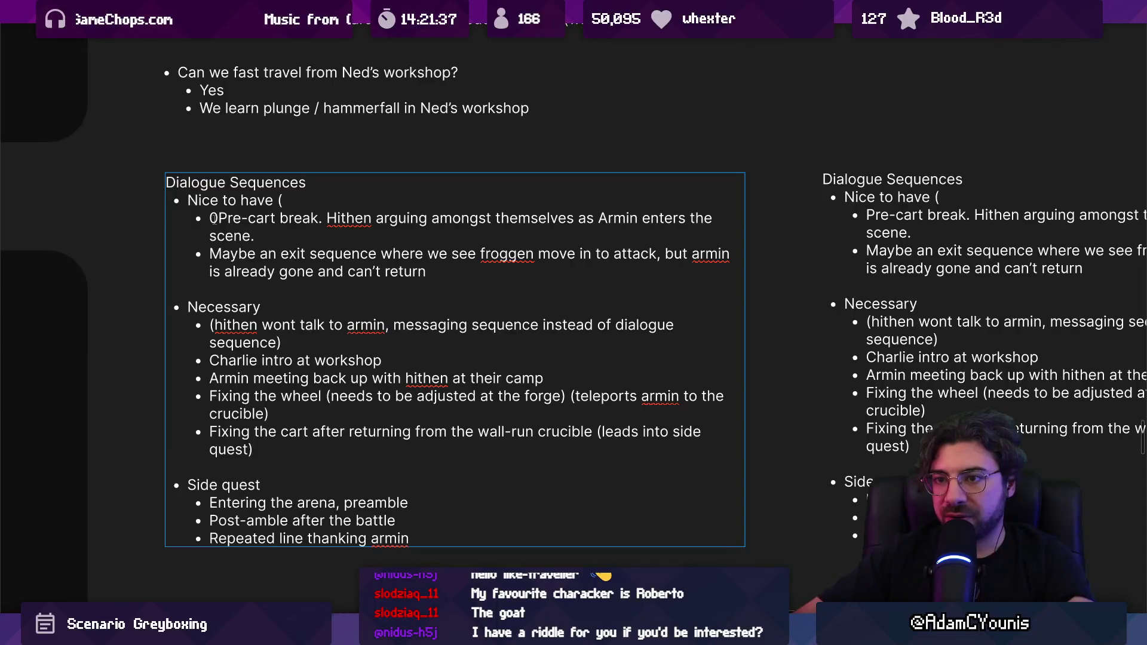
{"action": "key", "text": "BackSpace"}
{"action": "type", "text": "a"}
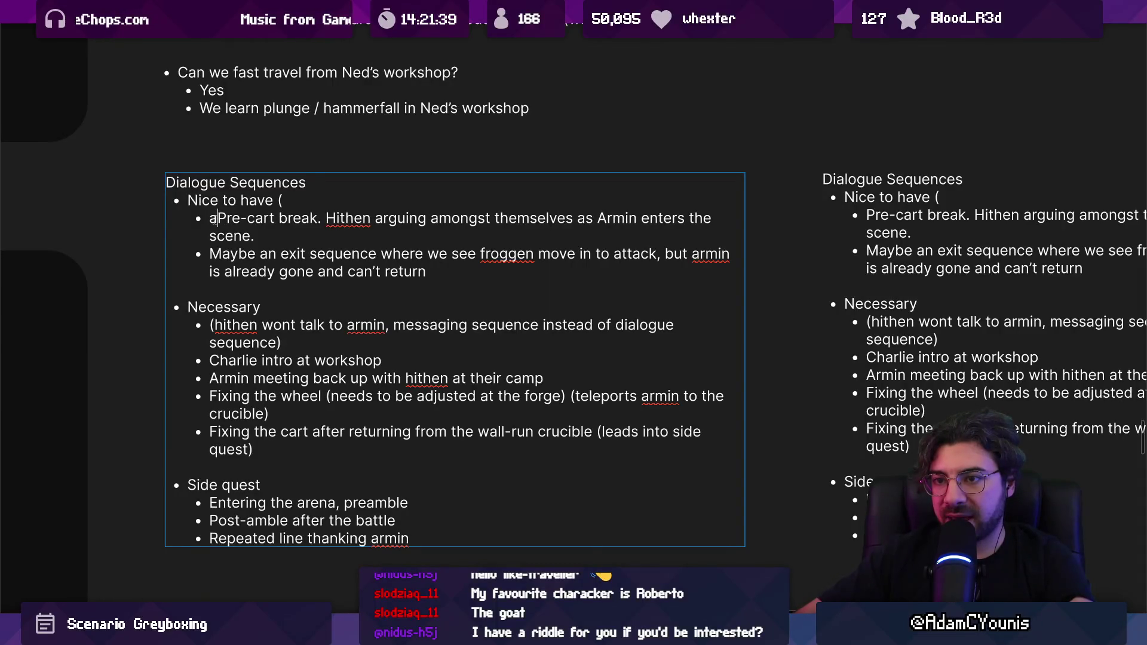
{"action": "type", "text": "0- "}
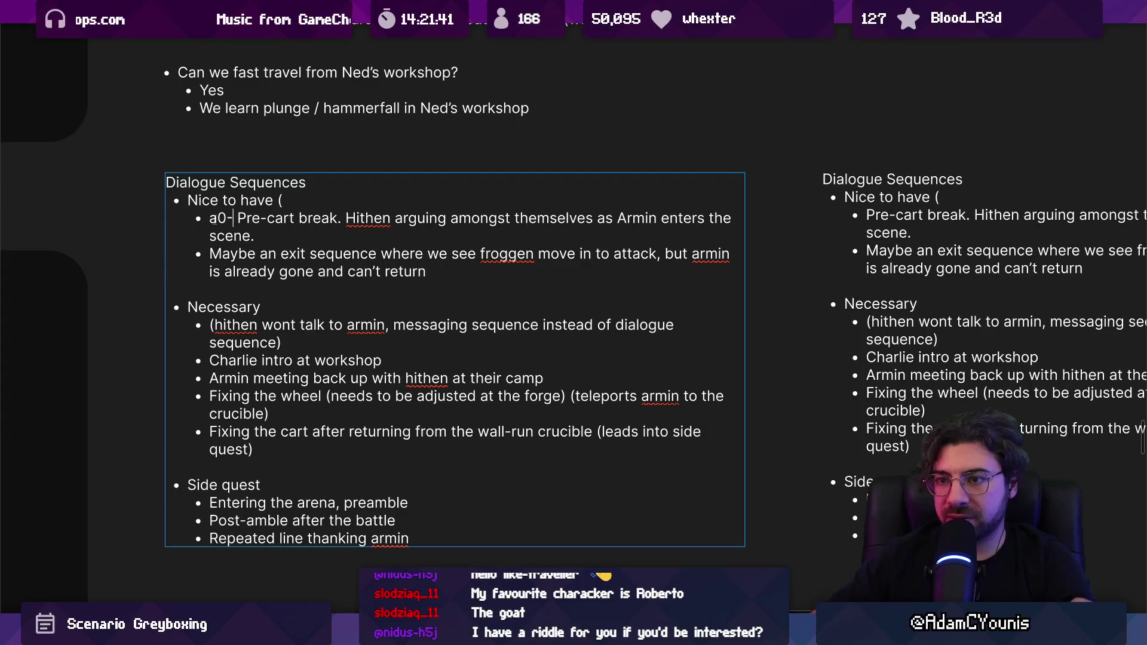
{"action": "type", "text": "a1 -"}
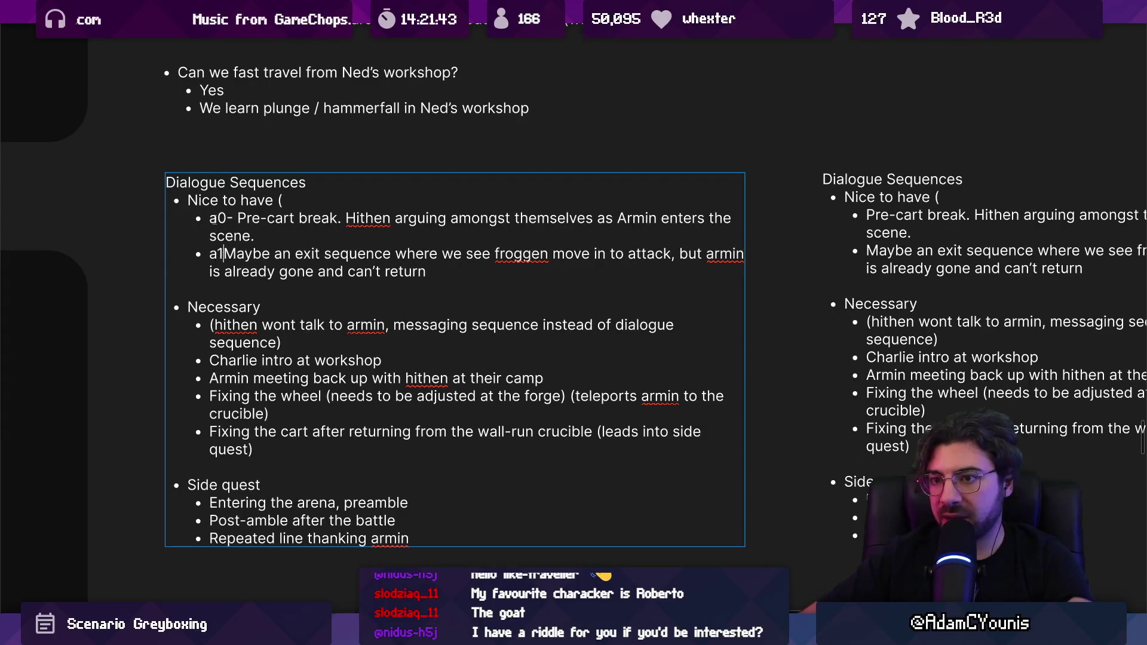
{"action": "left_click", "coordinate": [227, 218]}
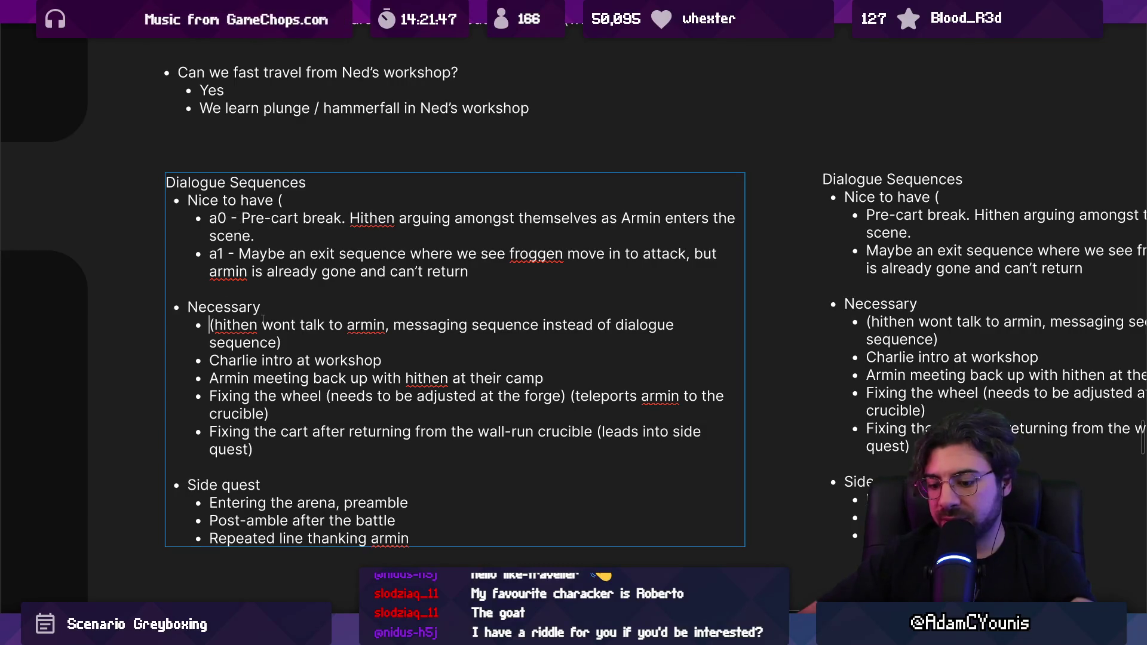
{"action": "type", "text": "b"}
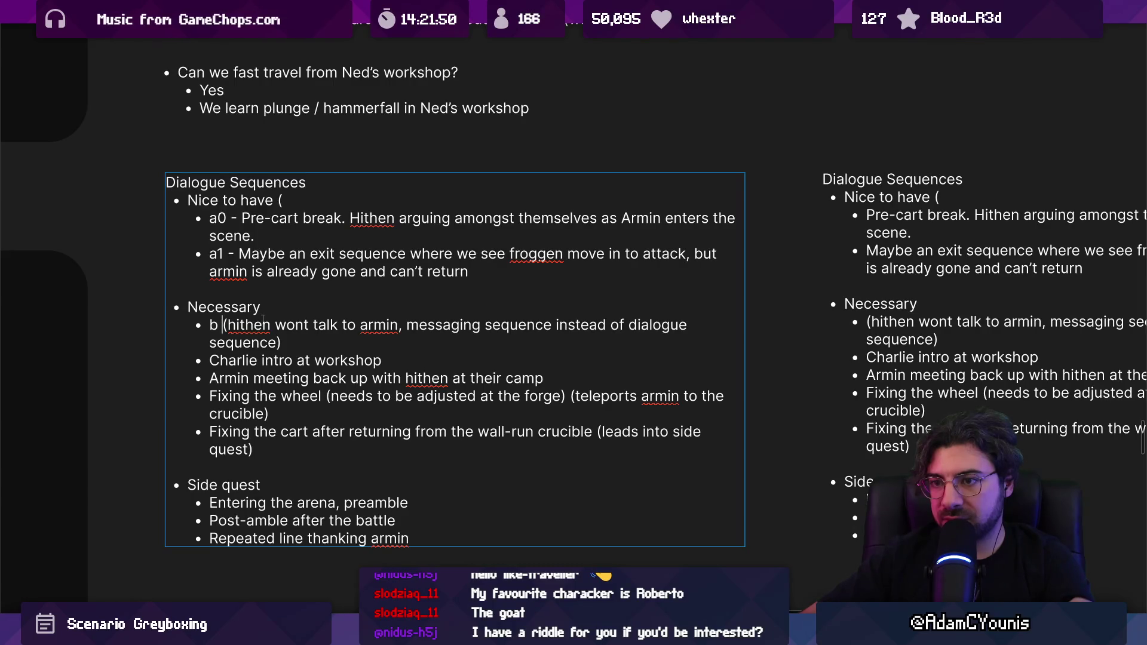
{"action": "type", "text": " 0"}
{"action": "key", "text": "BackSpace"}
{"action": "key", "text": "BackSpace"}
{"action": "type", "text": "0 -"}
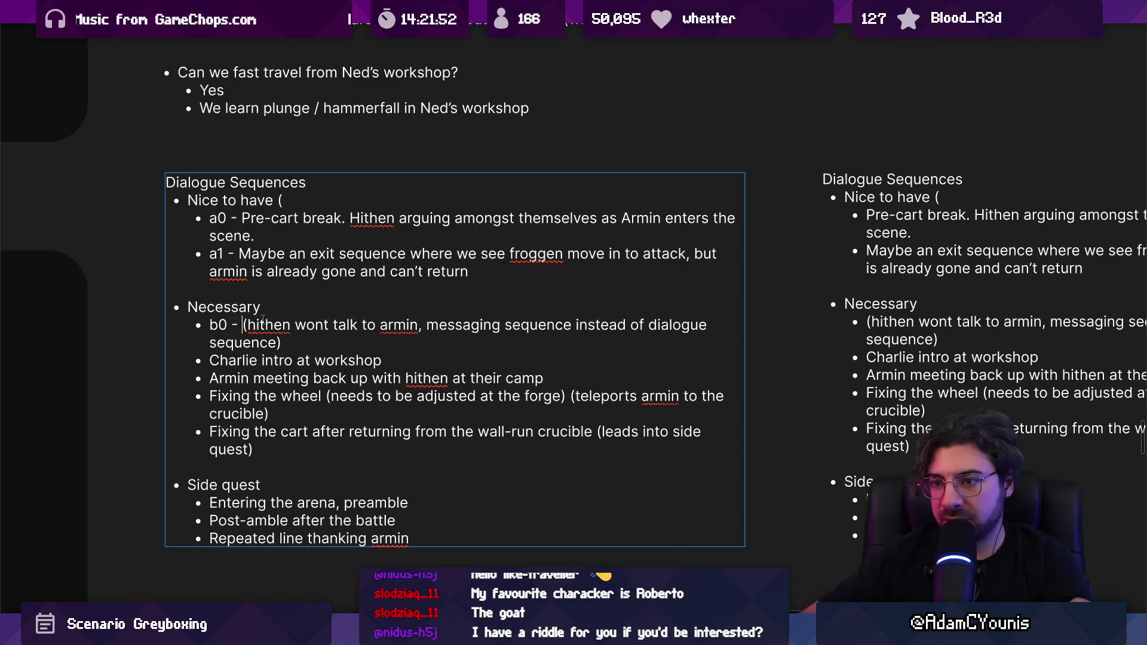
Tag the Charlie intro, Fixing the wheel and Fixing the cart bullets with b1–b4
{"action": "key", "text": "Down"}
{"action": "key", "text": "Down"}
{"action": "key", "text": "Home"}
{"action": "type", "text": "b1 - "}
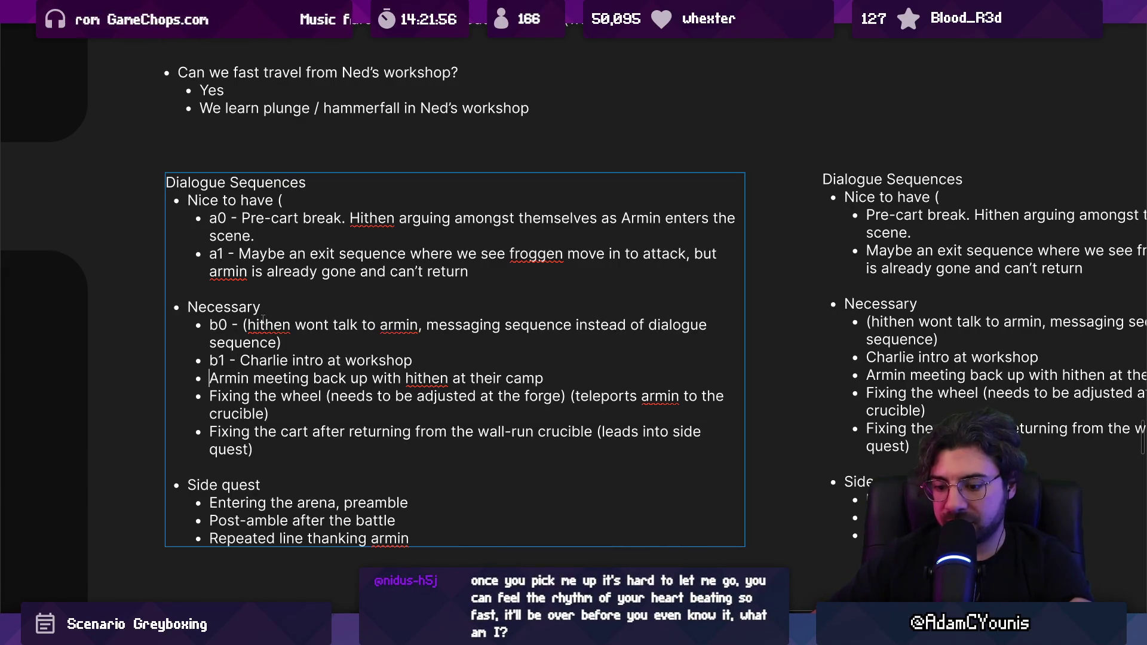
{"action": "type", "text": "b2 -"}
{"action": "key", "text": "Down"}
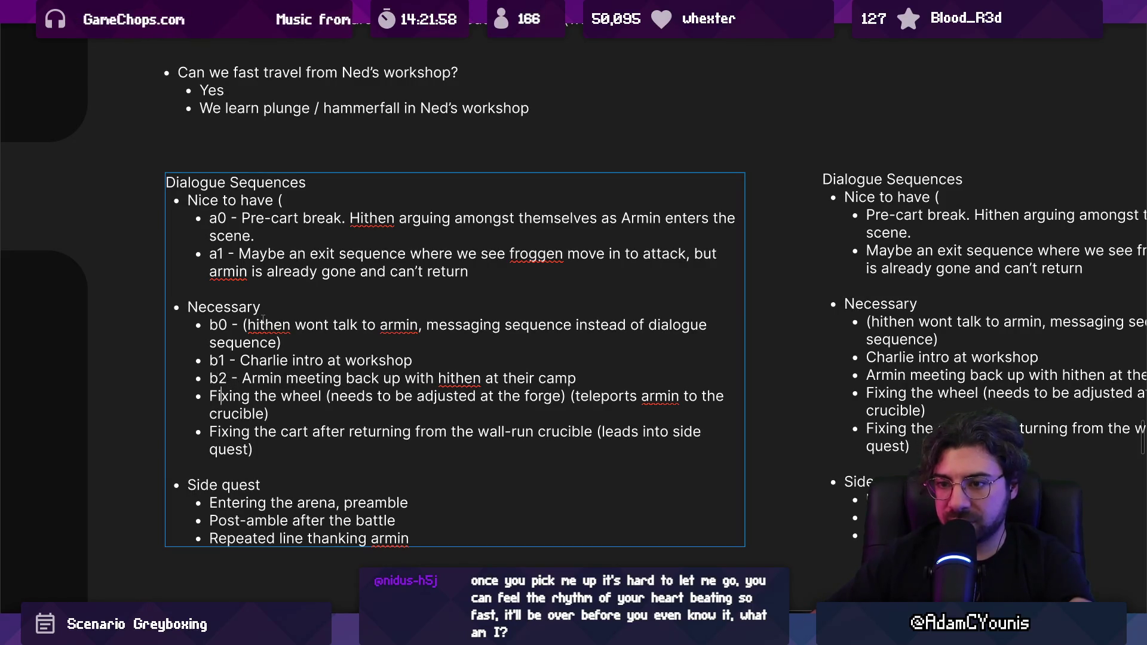
{"action": "key", "text": "Home"}
{"action": "type", "text": "b3"}
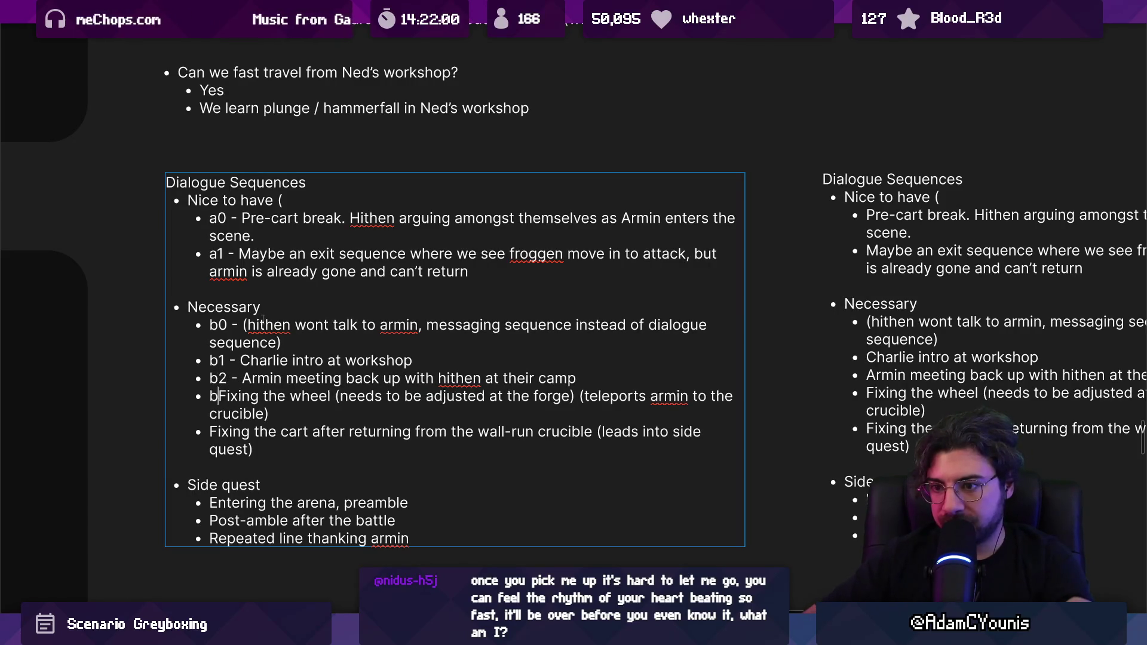
{"action": "type", "text": " -"}
{"action": "key", "text": "Down"}
{"action": "key", "text": "Down"}
{"action": "key", "text": "Down"}
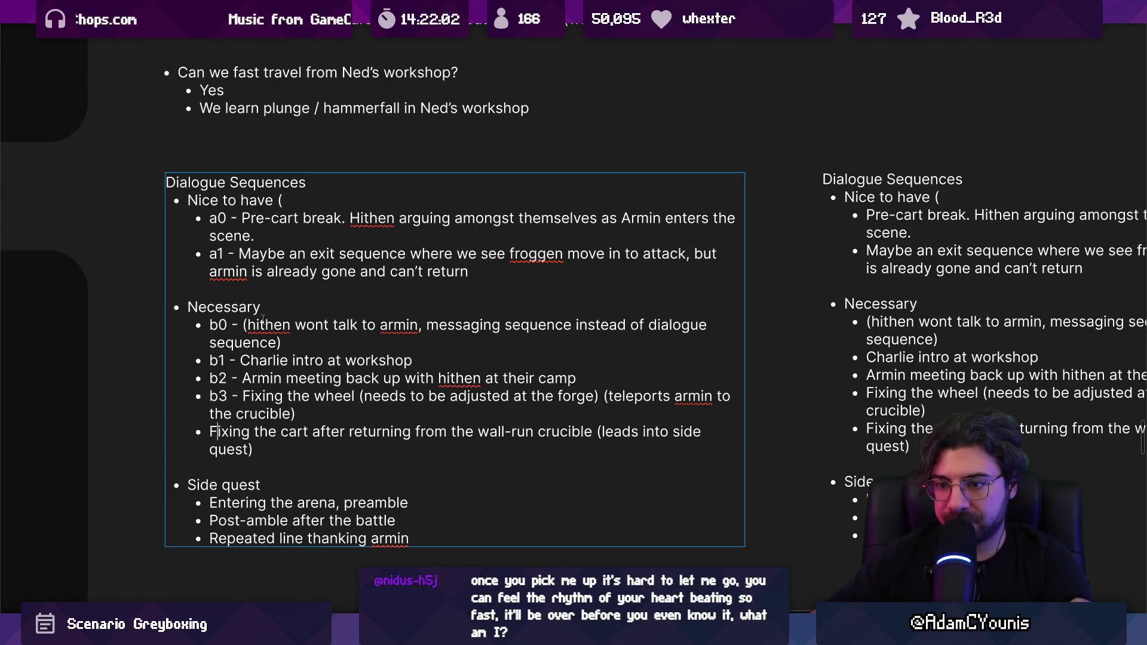
{"action": "type", "text": "b4 -"}
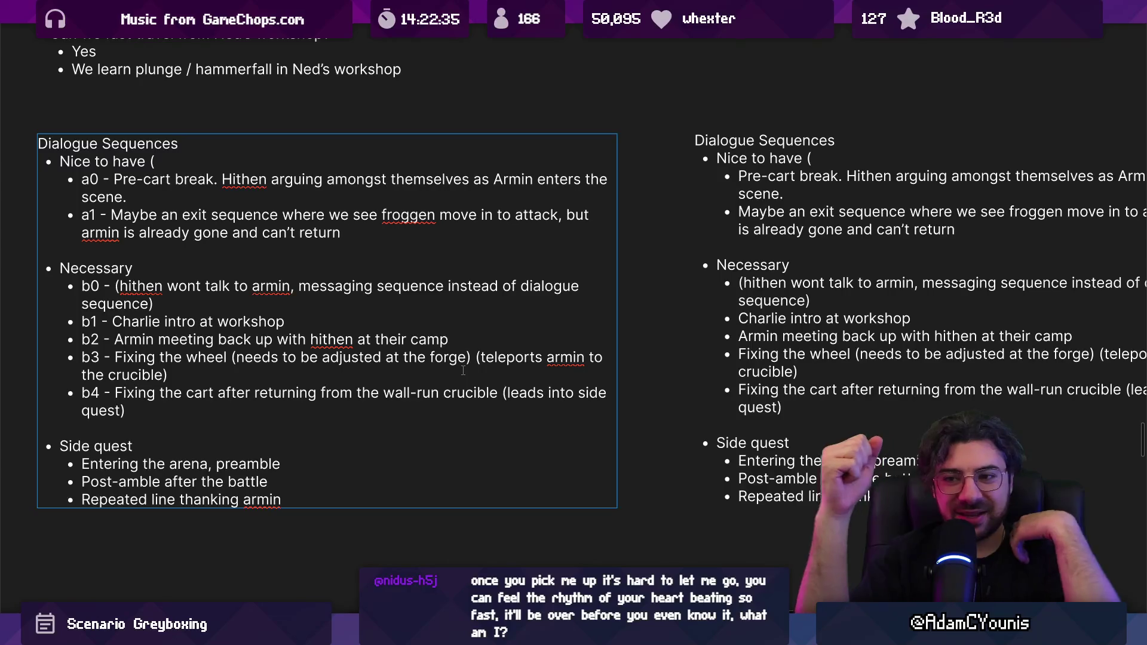
Clear all the text from the duplicated Dialogue Sequences copy on the right
{"action": "left_click", "coordinate": [237, 415]}
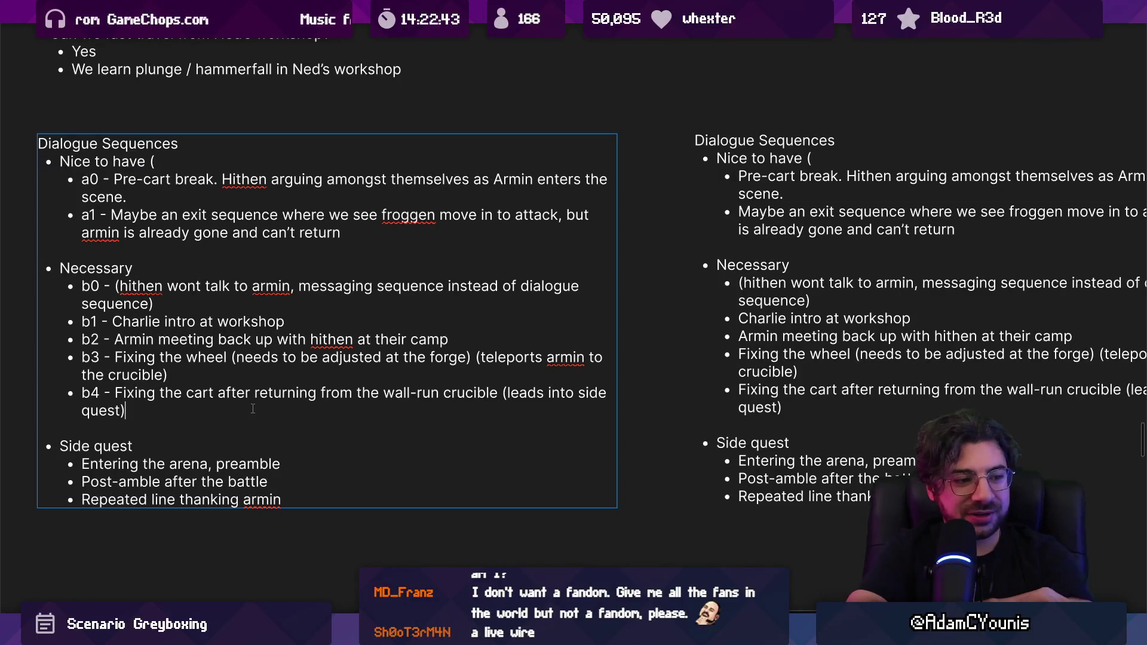
{"action": "scroll", "coordinate": [695, 352], "scroll_direction": "down", "scroll_amount": 3}
{"action": "left_click", "coordinate": [758, 350]}
{"action": "key", "text": "ctrl+a"}
{"action": "key", "text": "Delete"}
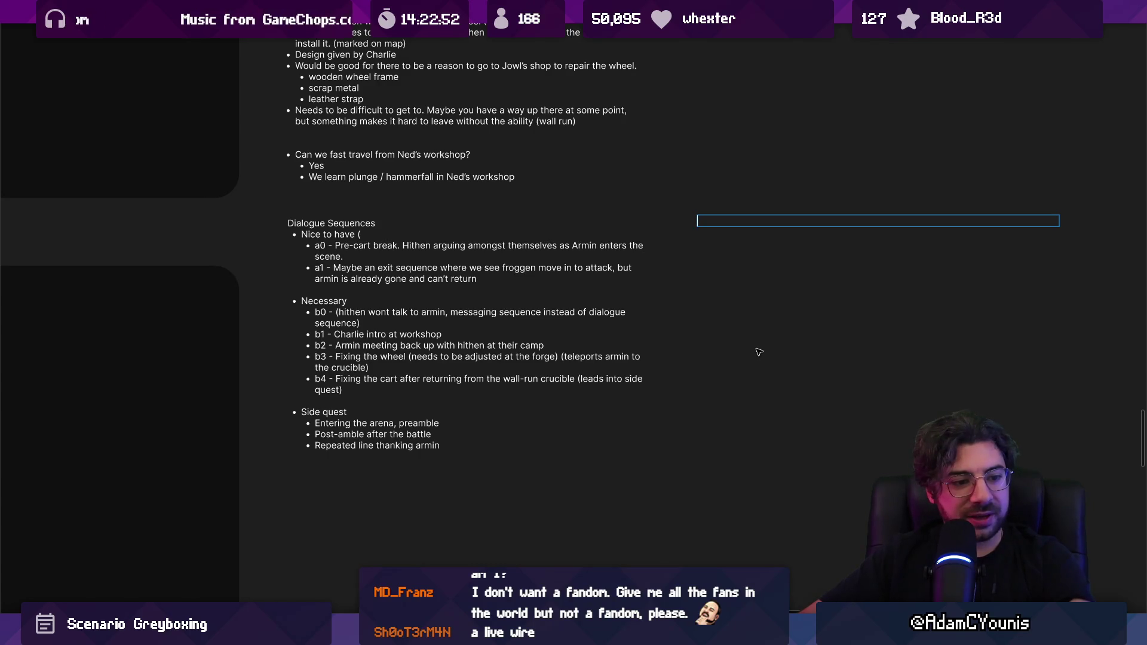
Start the note with an a0 heading and a draft first bullet
{"action": "key", "text": "BackSpace"}
{"action": "key", "text": "BackSpace"}
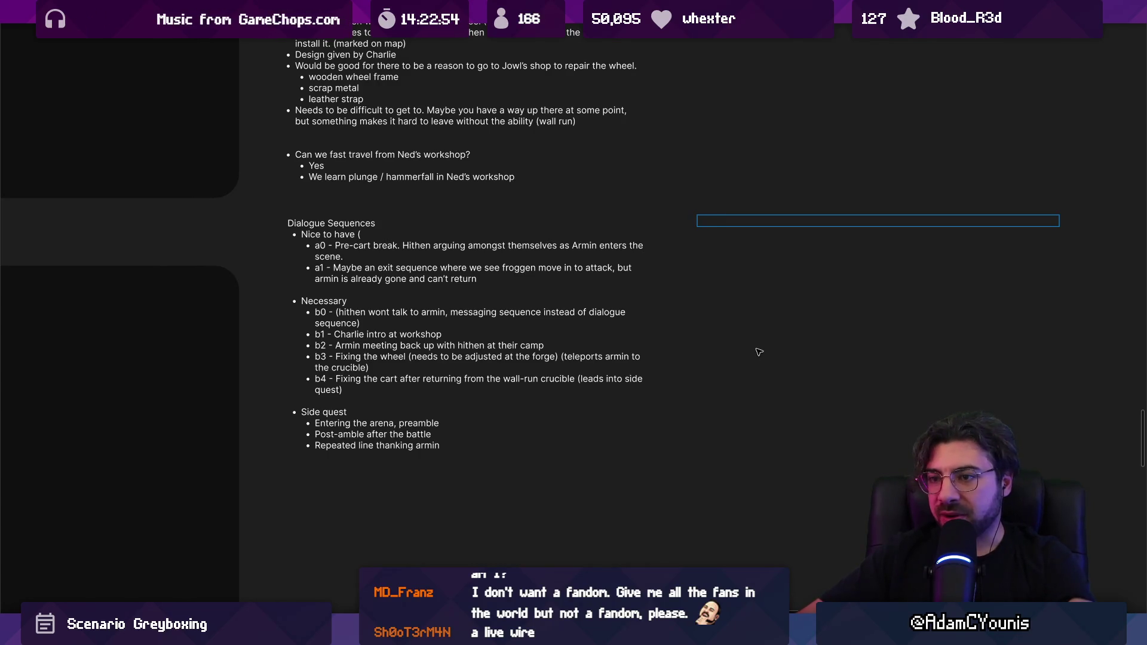
{"action": "type", "text": "a0"}
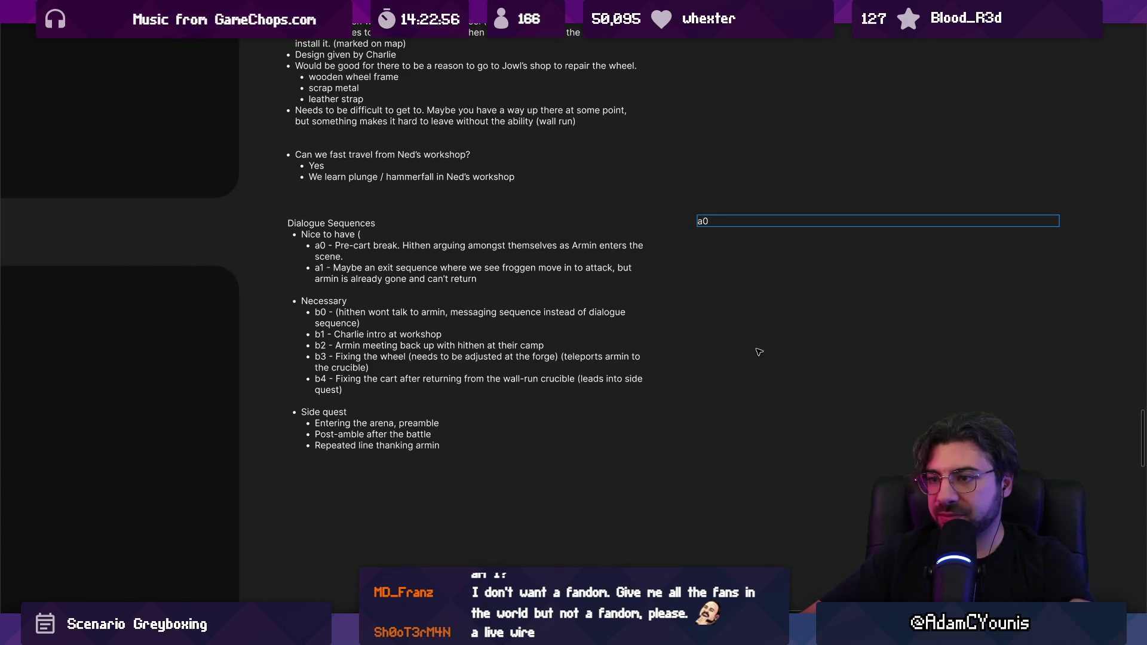
{"action": "key", "text": "Return"}
{"action": "key", "text": "Return"}
{"action": "type", "text": "- "}
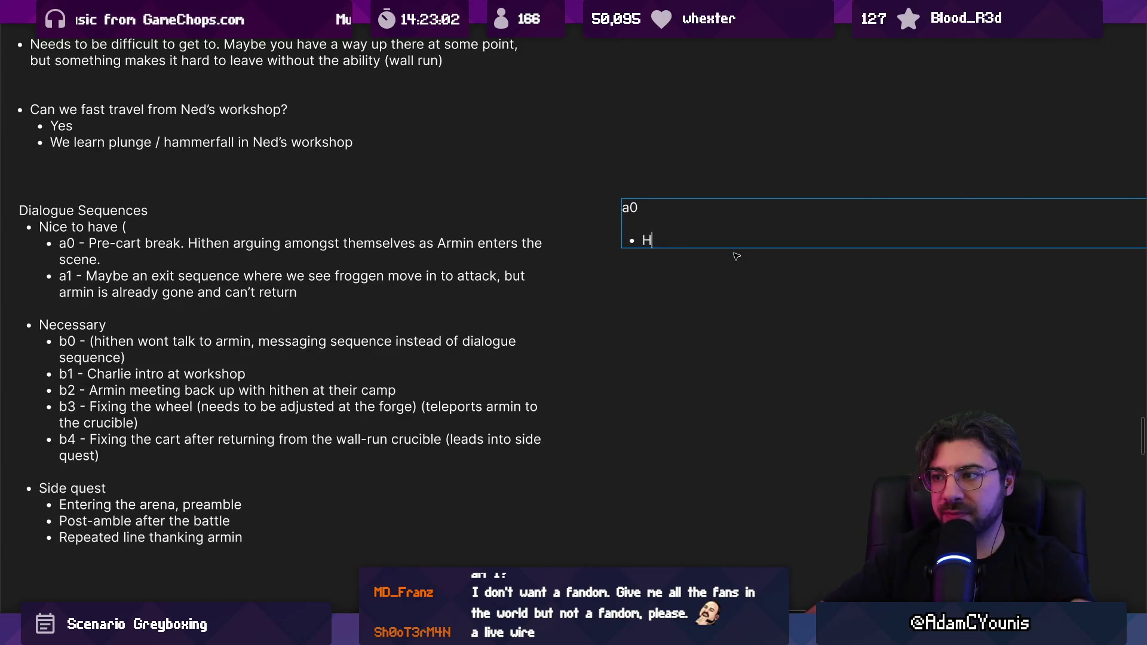
{"action": "type", "text": "ow did"}
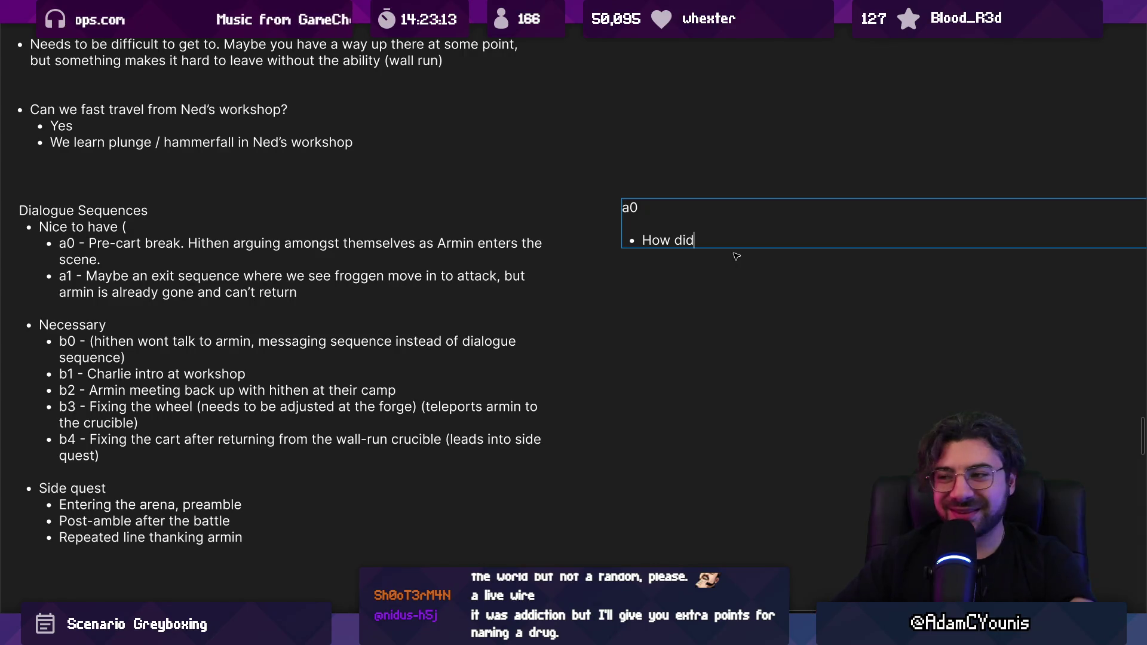
{"action": "key", "text": "shift+Home"}
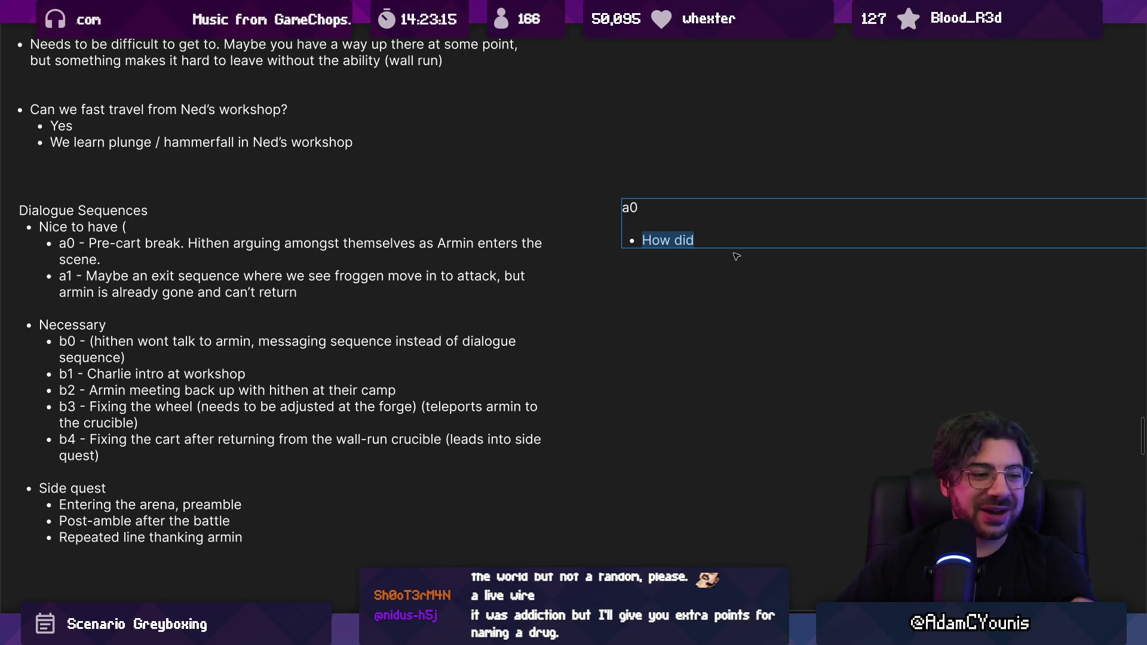
{"action": "key", "text": "shift+Right"}
{"action": "key", "text": "Left"}
{"action": "key", "text": "shift+End"}
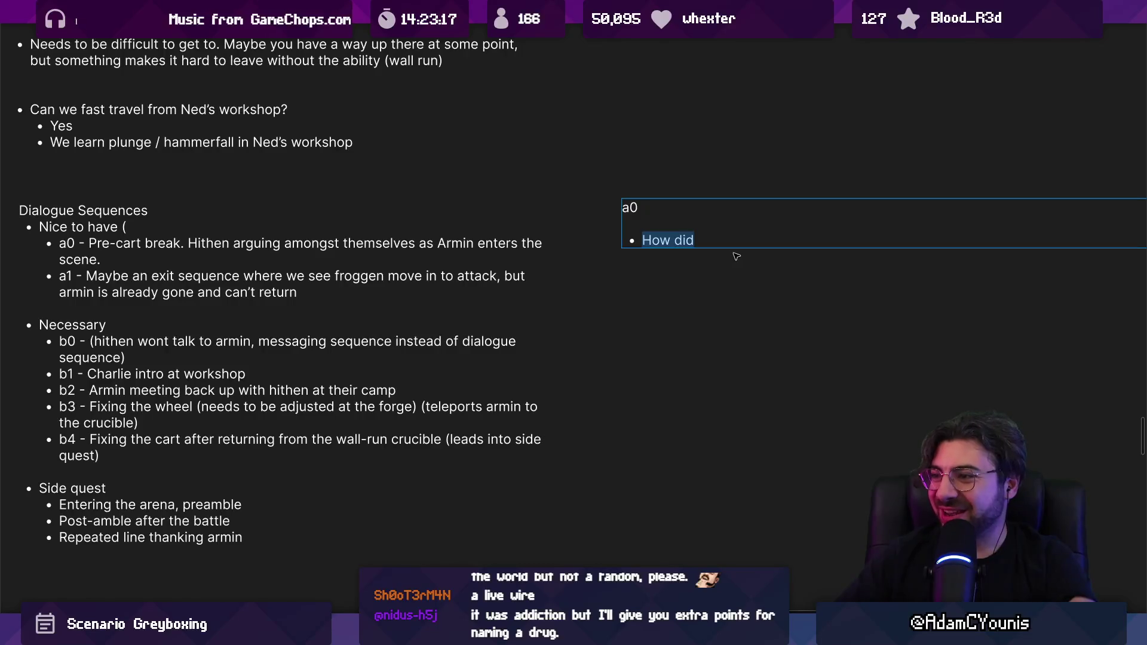
{"action": "scroll", "coordinate": [563, 265], "scroll_direction": "right", "scroll_amount": 2}
{"action": "scroll", "coordinate": [563, 265], "scroll_direction": "down", "scroll_amount": 1}
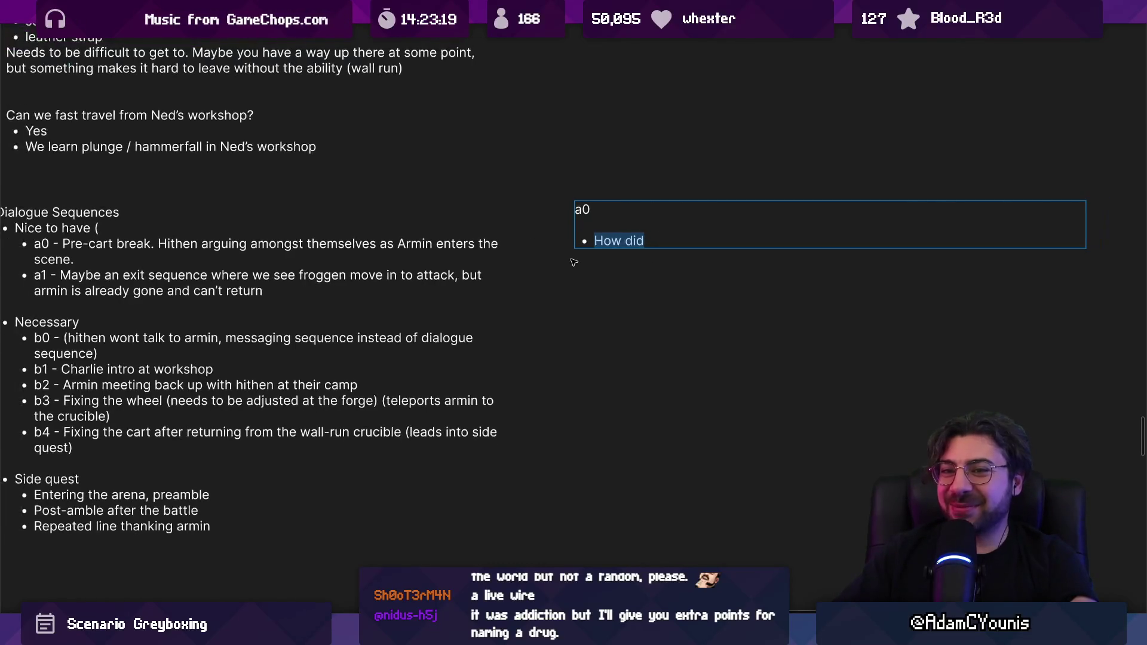
{"action": "scroll", "coordinate": [549, 257], "scroll_direction": "down", "scroll_amount": 1}
{"action": "left_click_drag", "start_coordinate": [574, 252], "coordinate": [531, 320]}
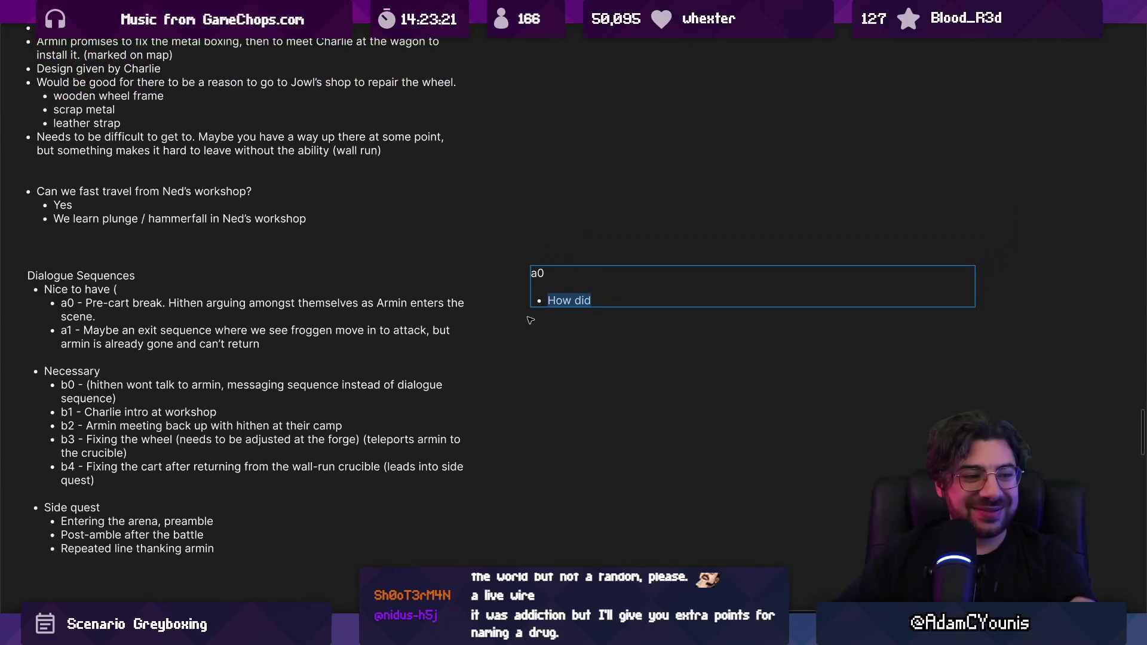
{"action": "left_click", "coordinate": [622, 307]}
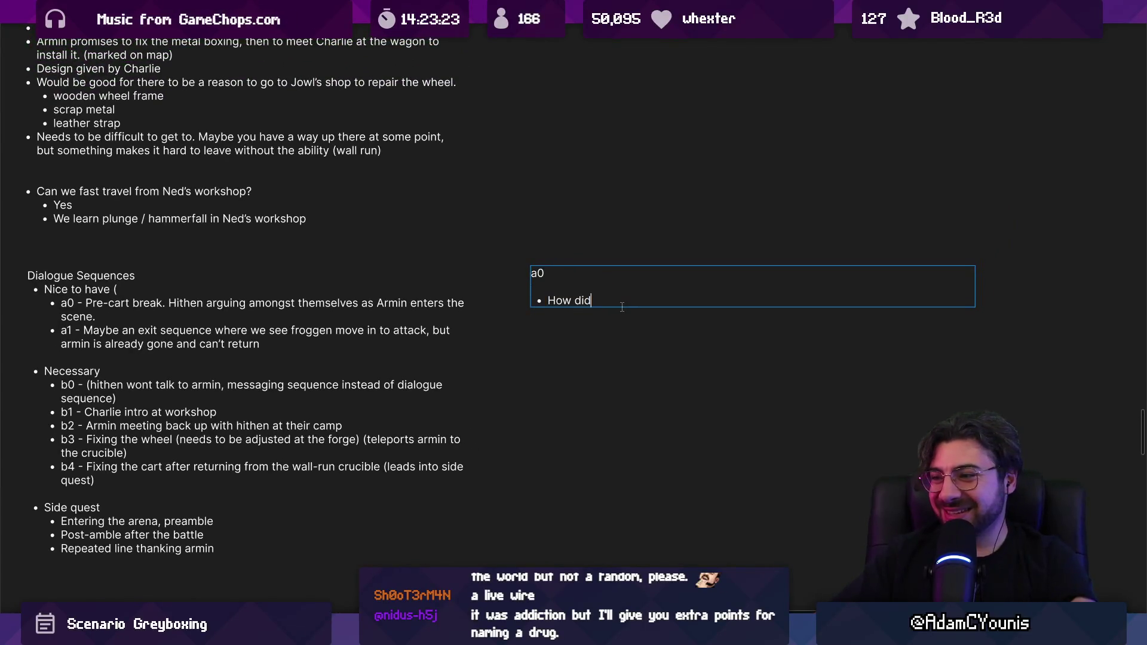
Rewrite the first bullet as 'Nettie upset at Charlie for holding the map upside down'
{"action": "key", "text": "ctrl+shift+Left"}
{"action": "key", "text": "ctrl+shift+Left"}
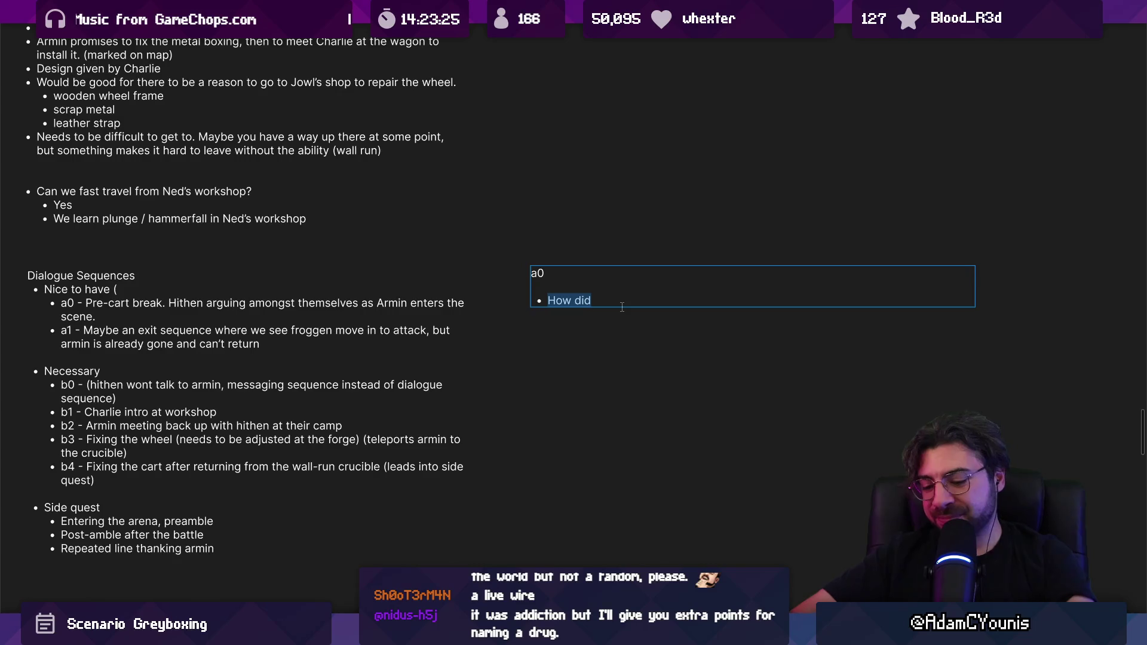
{"action": "type", "text": "Nettie upd"}
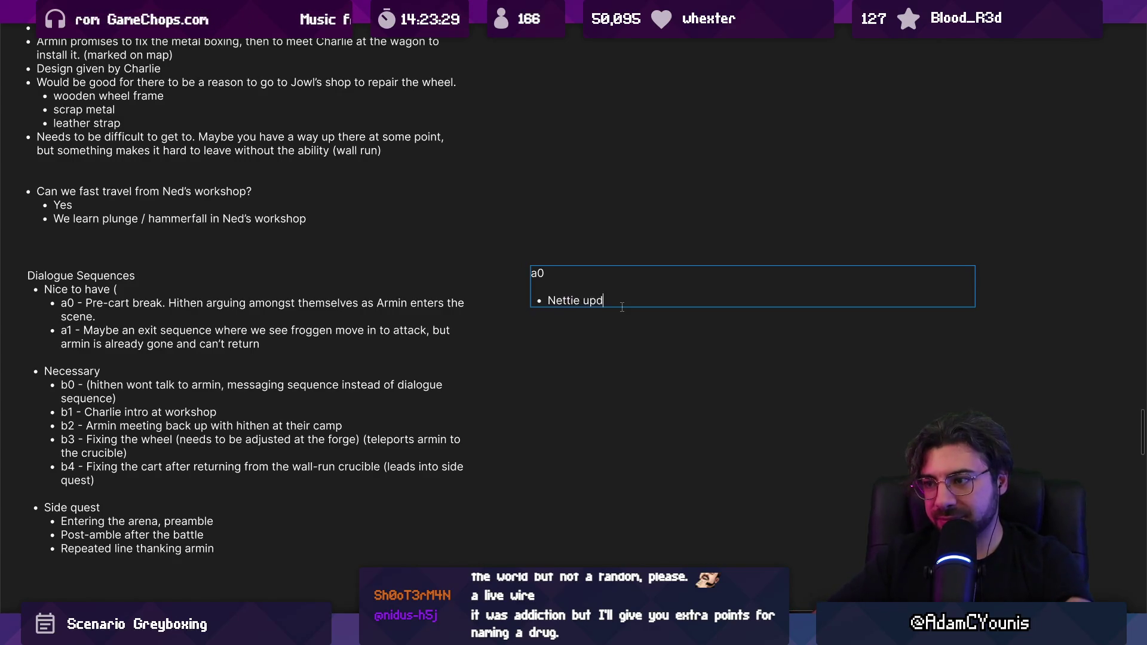
{"action": "key", "text": "BackSpace"}
{"action": "type", "text": "set at "}
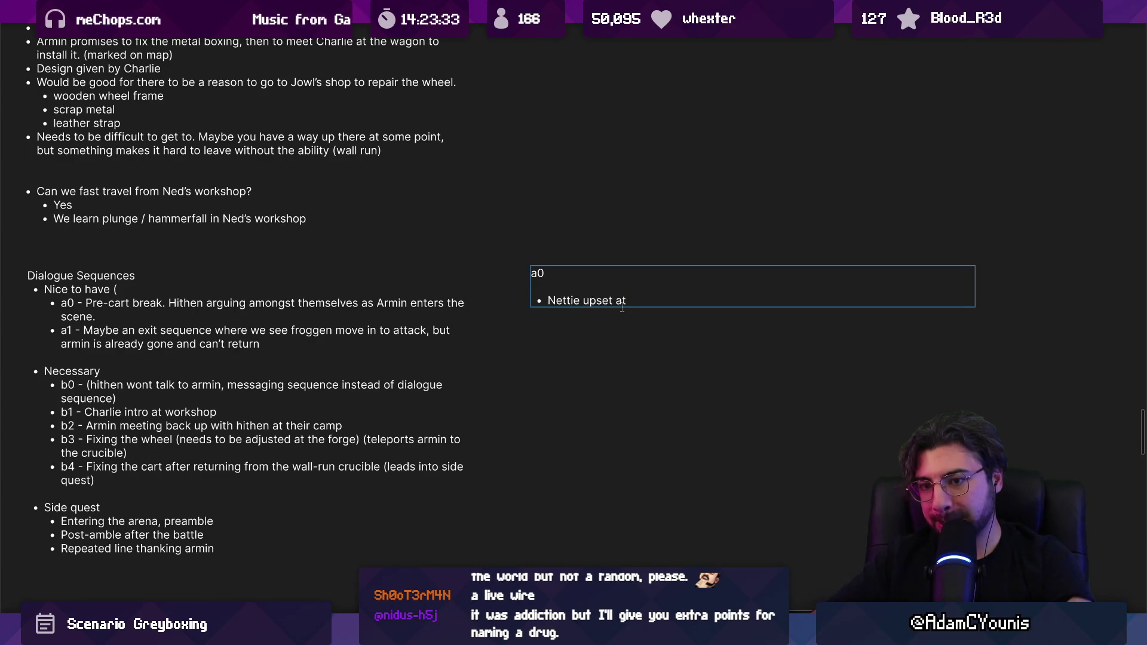
{"action": "type", "text": "Charlie fdor"}
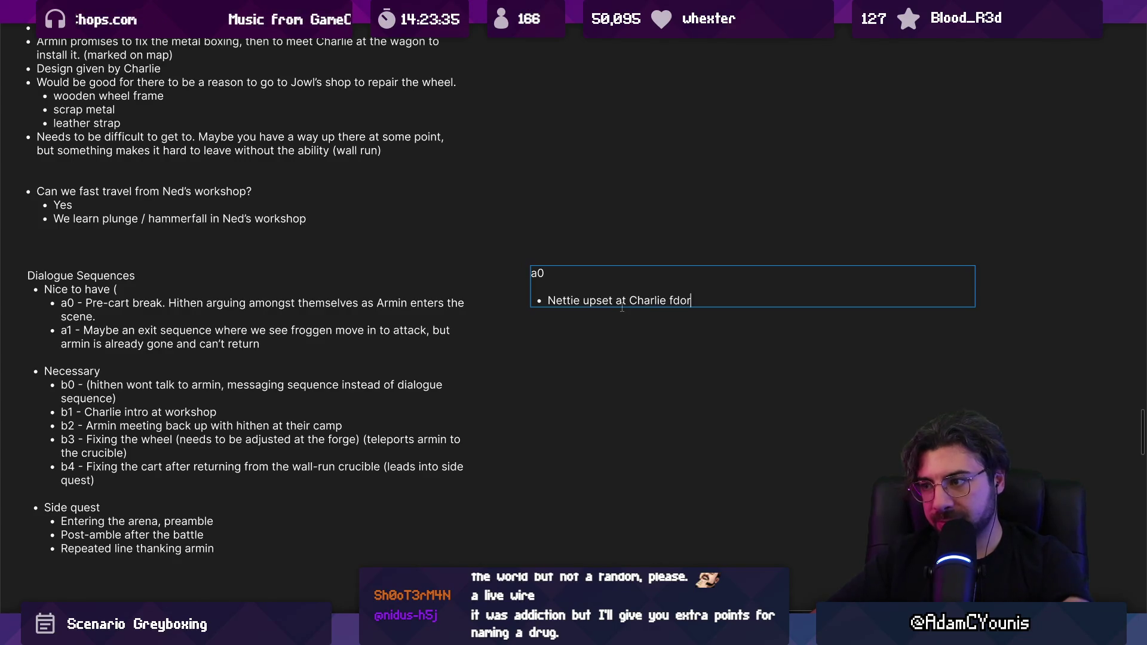
{"action": "key", "text": "BackSpace"}
{"action": "key", "text": "BackSpace"}
{"action": "type", "text": "or taking the w"}
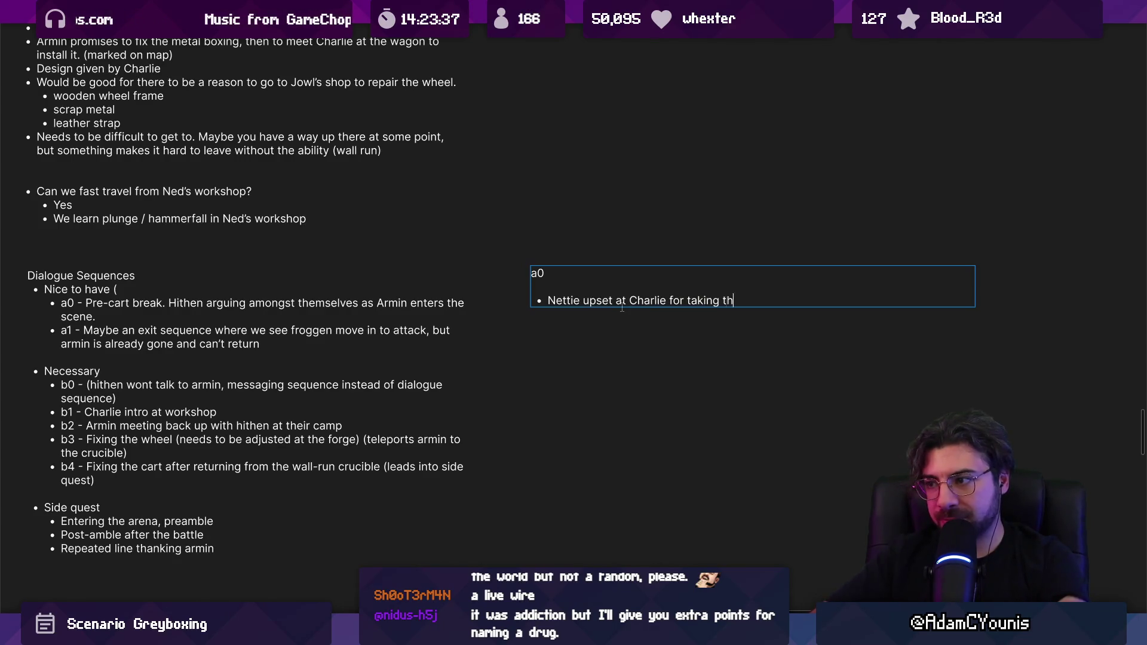
{"action": "type", "text": "rong"}
{"action": "key", "text": "ctrl+shift+Left"}
{"action": "key", "text": "ctrl+shift+Left"}
{"action": "key", "text": "ctrl+shift+Left"}
{"action": "key", "text": "ctrl+shift+Left"}
{"action": "key", "text": "Right"}
{"action": "key", "text": "ctrl+shift+Left"}
{"action": "key", "text": "ctrl+shift+Left"}
{"action": "key", "text": "ctrl+shift+Left"}
{"action": "type", "text": "holding the "}
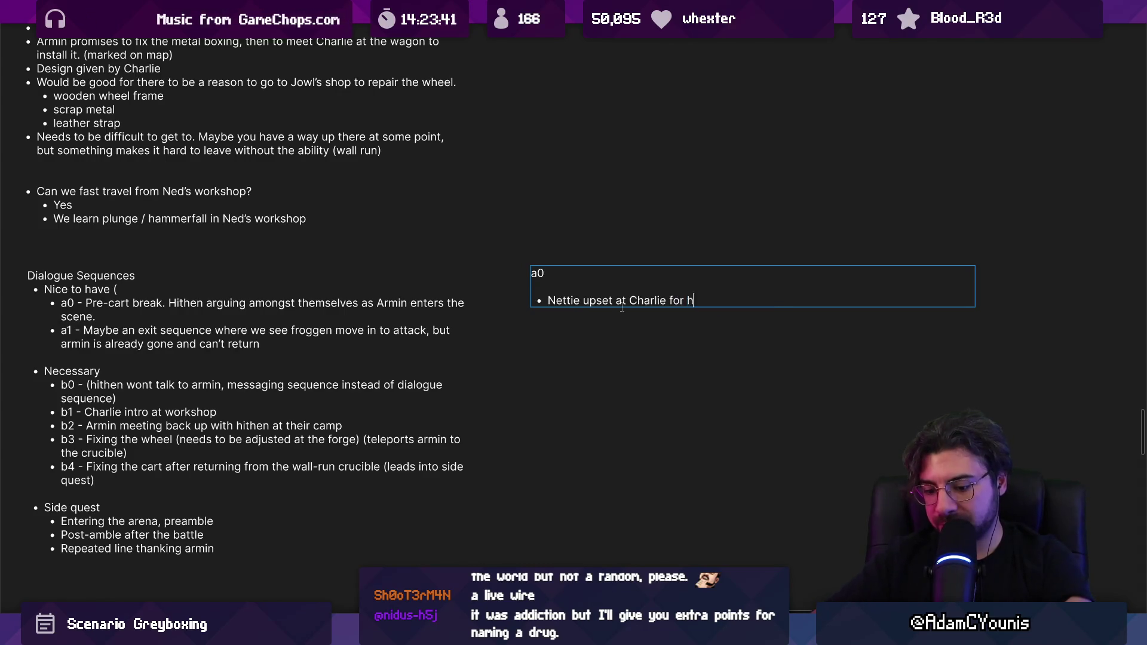
{"action": "type", "text": "map upside down"}
Add bullets on Westker complaining he's hungry, bickering back and forth, and Oliver's concern
{"action": "key", "text": "Return"}
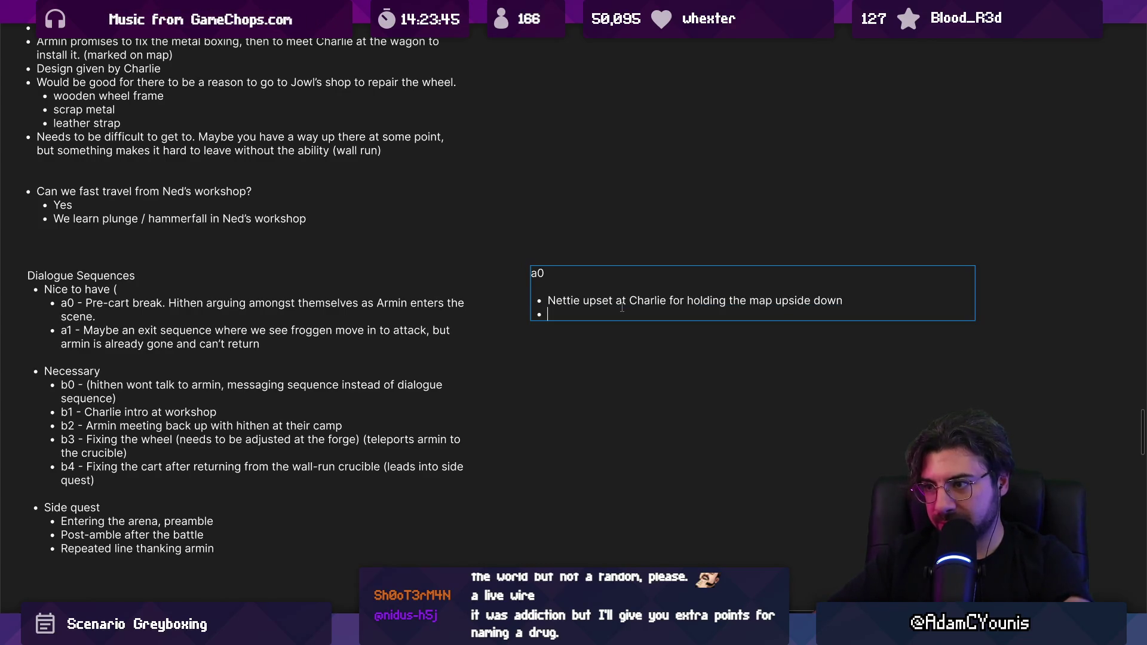
{"action": "type", "text": "West"}
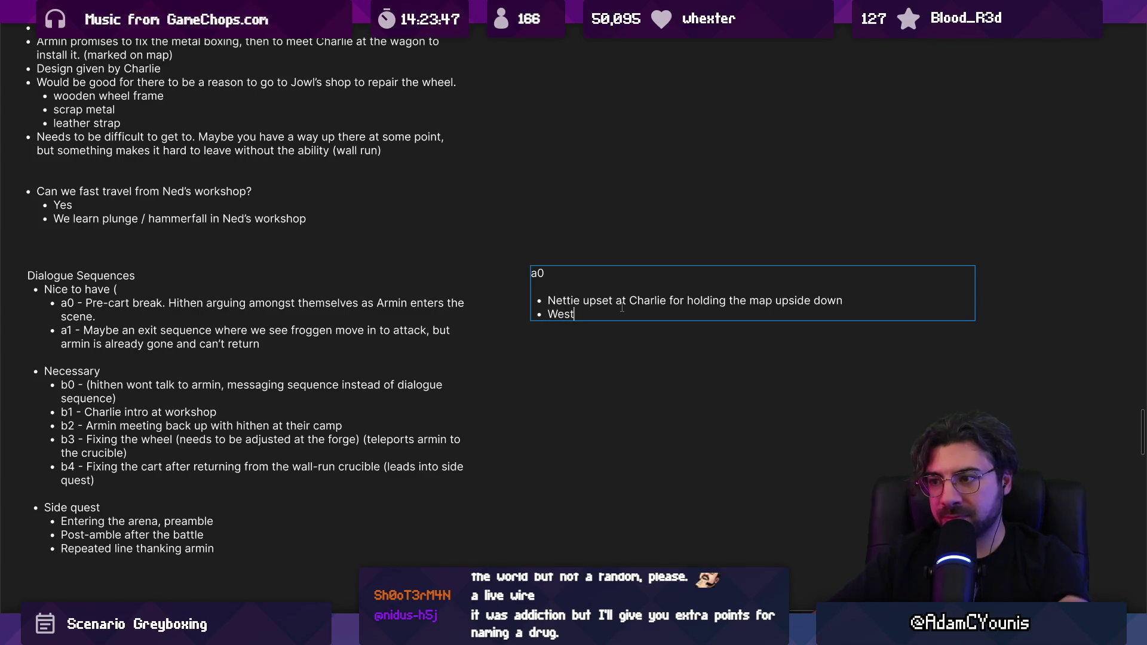
{"action": "key", "text": "BackSpace"}
{"action": "key", "text": "BackSpace"}
{"action": "key", "text": "BackSpace"}
{"action": "type", "text": "ker comploa"}
{"action": "key", "text": "BackSpace"}
{"action": "key", "text": "BackSpace"}
{"action": "key", "text": "BackSpace"}
{"action": "type", "text": "aining that he's hungry"}
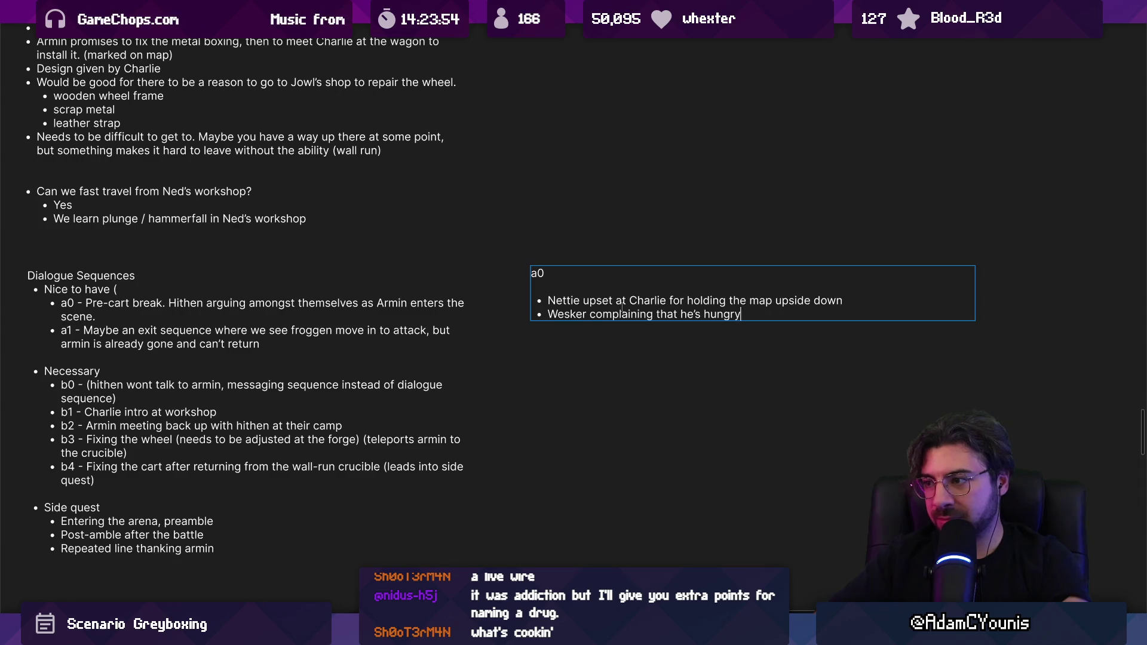
{"action": "key", "text": "Return"}
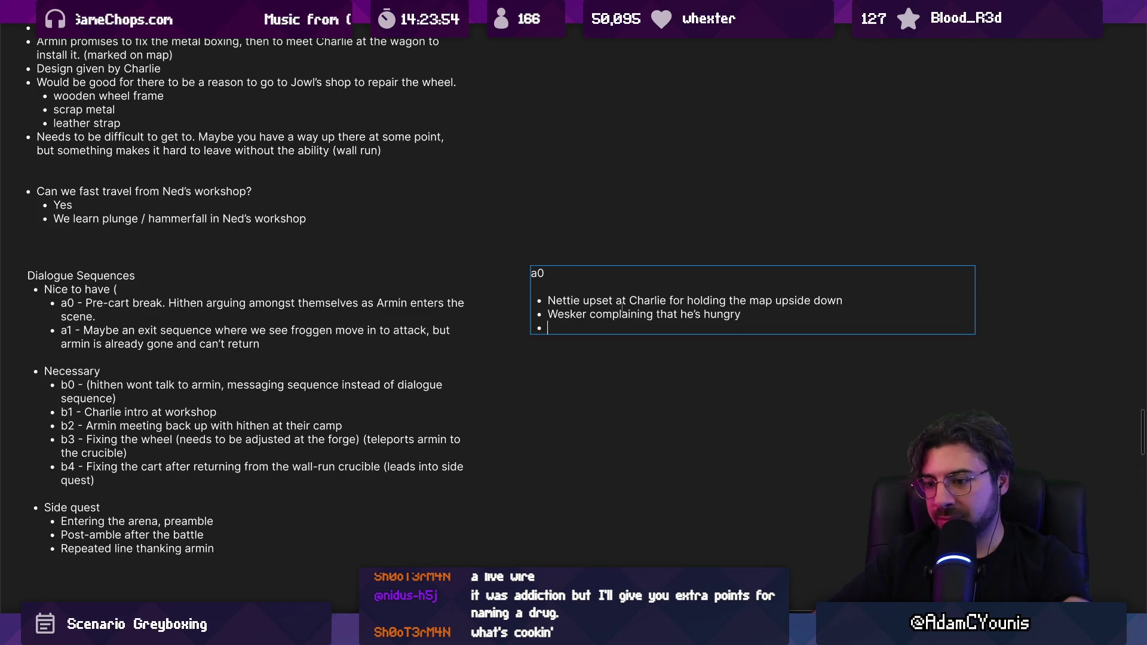
{"action": "type", "text": "Bickering back and forth"}
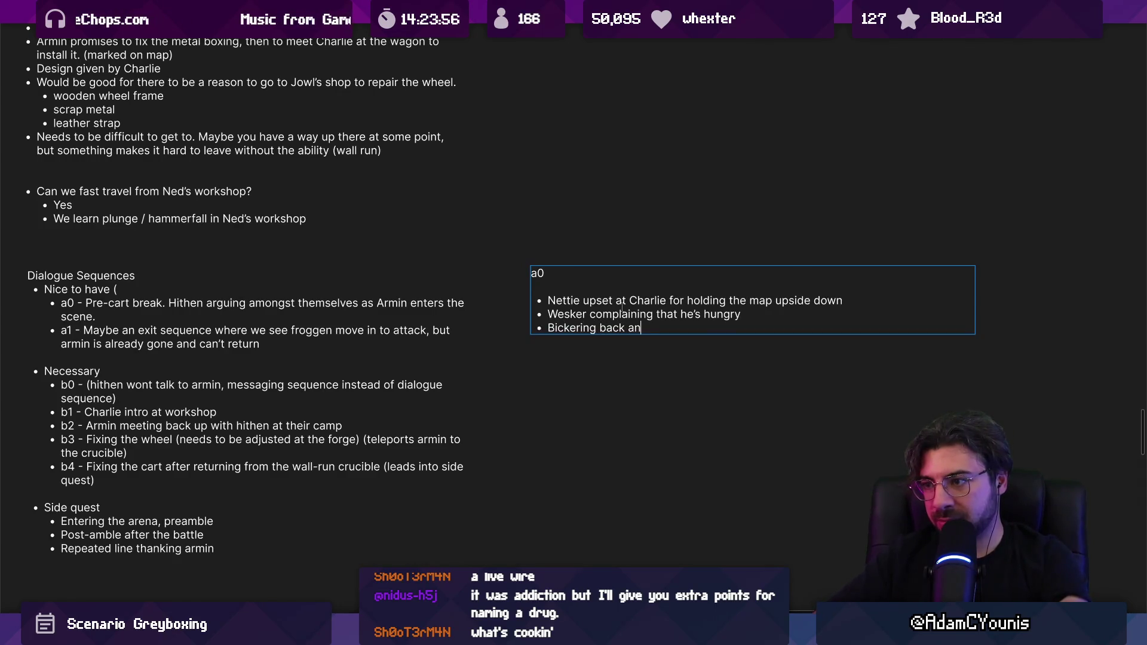
{"action": "key", "text": "Return"}
{"action": "type", "text": "ver concerned"}
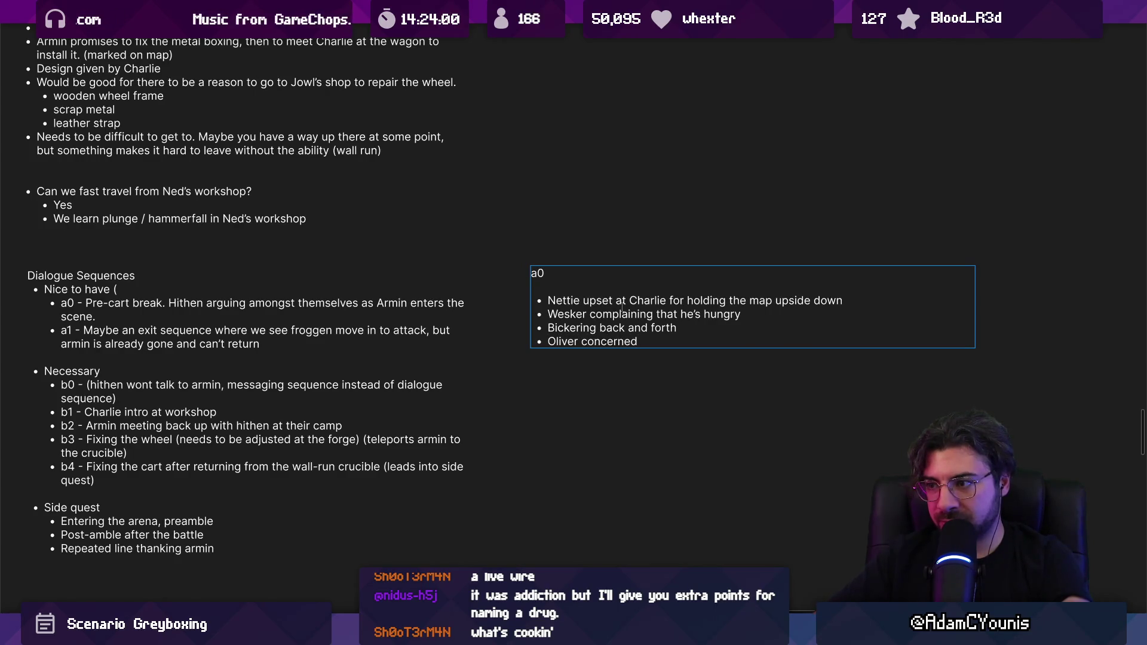
{"action": "type", "text": " about "}
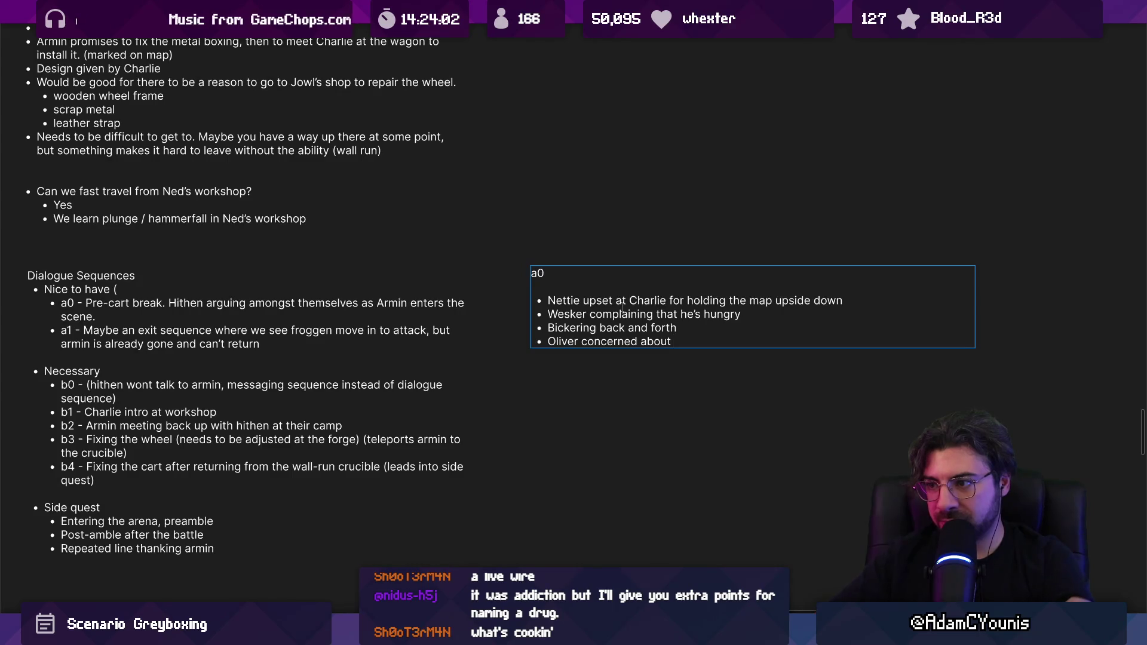
{"action": "type", "text": "thei"}
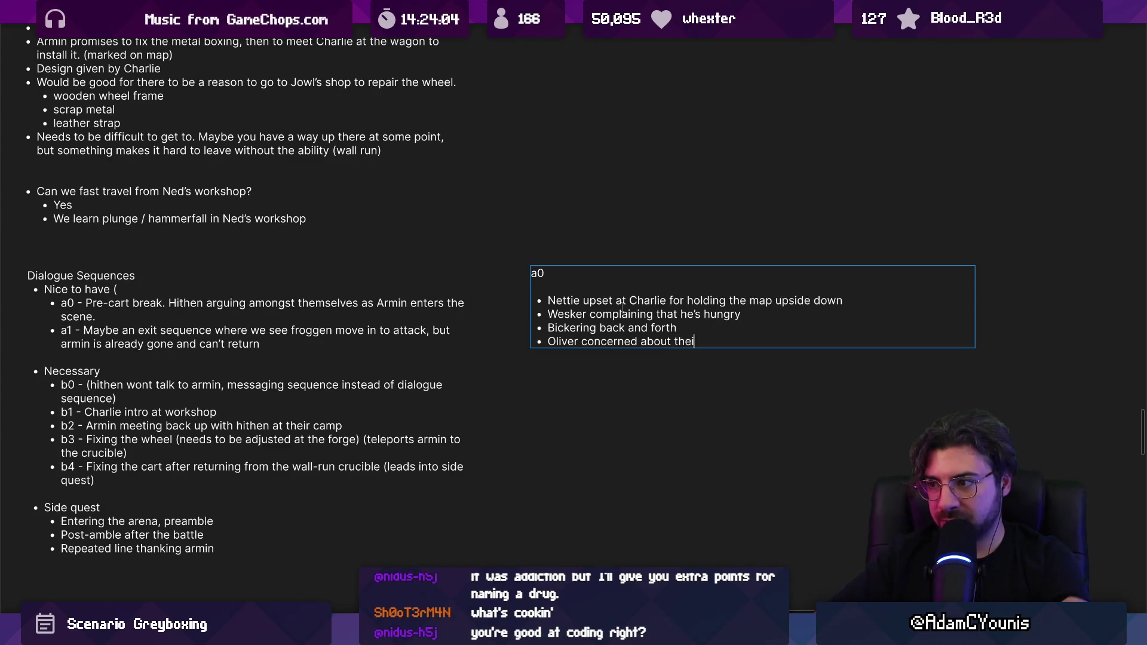
{"action": "type", "text": "r current whereabout"}
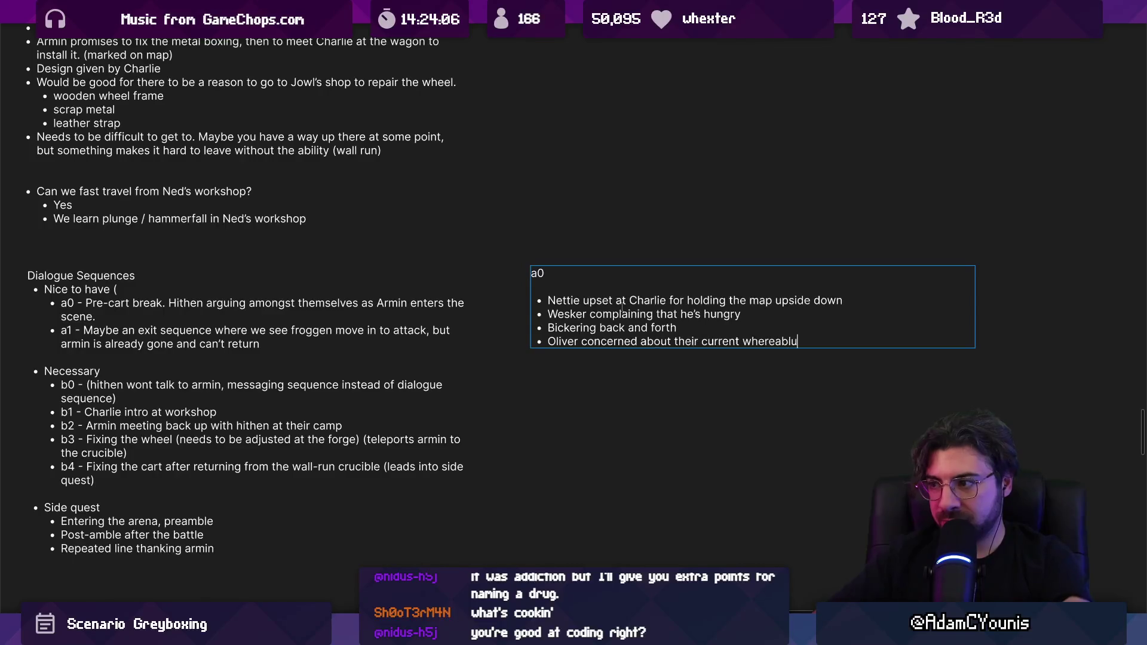
{"action": "type", "text": "s"}
Insert 'staying in' into the Oliver bullet, add 'All hush as armin enters', and copy the note
{"action": "key", "text": "ctrl+shift+Left"}
{"action": "key", "text": "ctrl+shift+Left"}
{"action": "key", "text": "ctrl+shift+Left"}
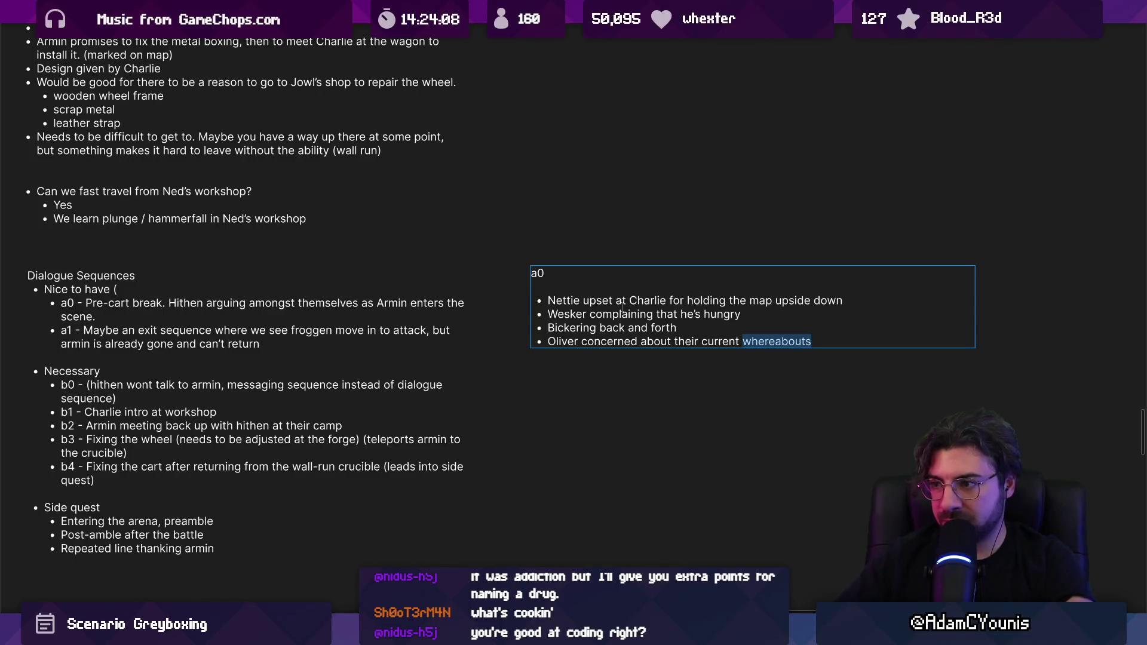
{"action": "key", "text": "Left"}
{"action": "key", "text": "ctrl+shift+Right"}
{"action": "key", "text": "Right"}
{"action": "type", "text": "staying in"}
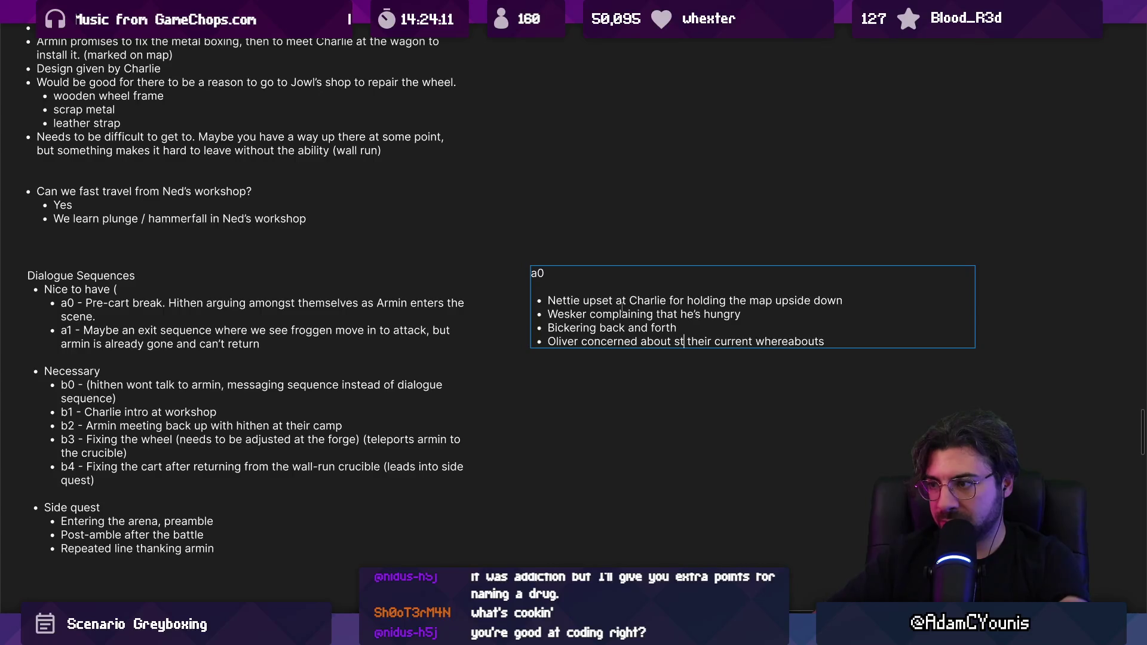
{"action": "key", "text": "Return"}
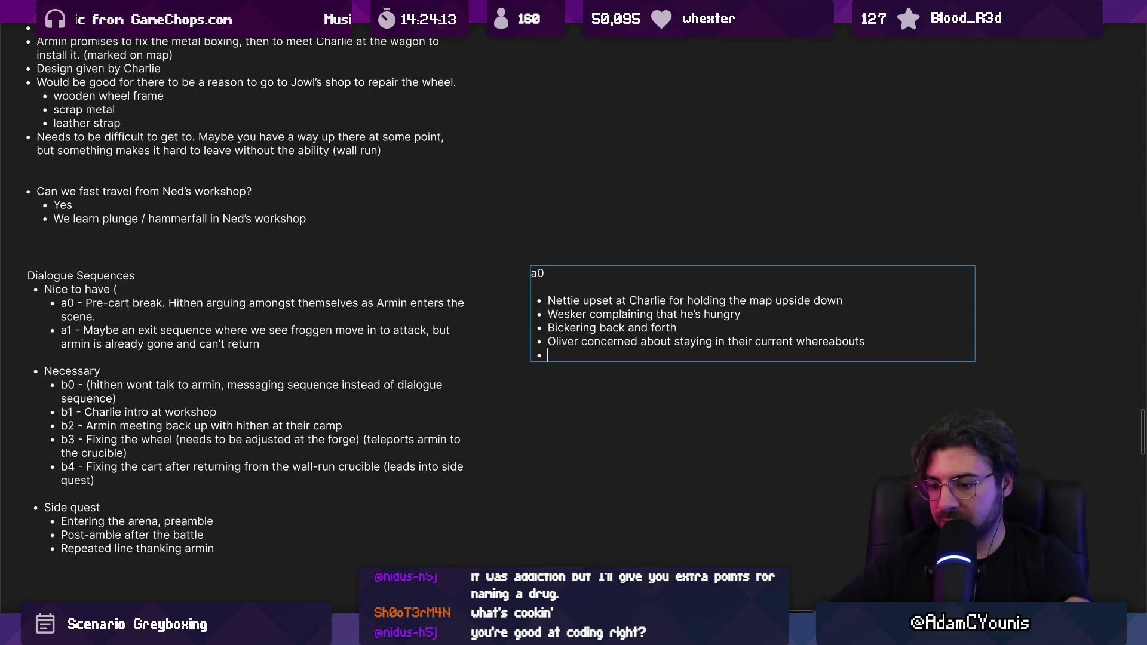
{"action": "type", "text": "All hus"}
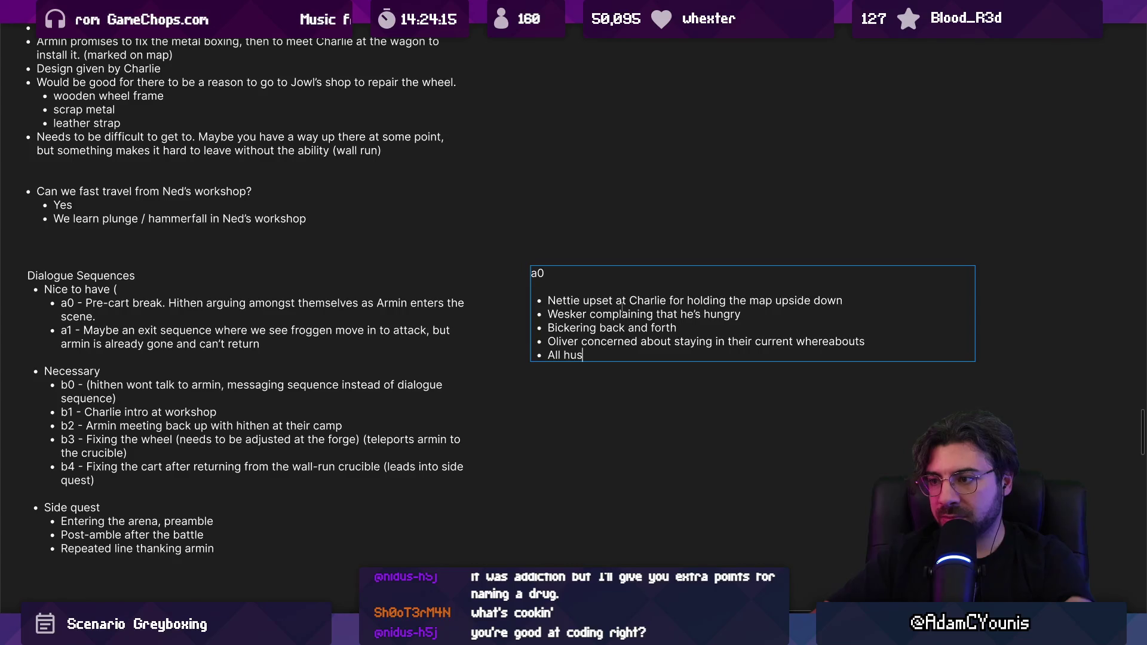
{"action": "type", "text": "h as armin enters"}
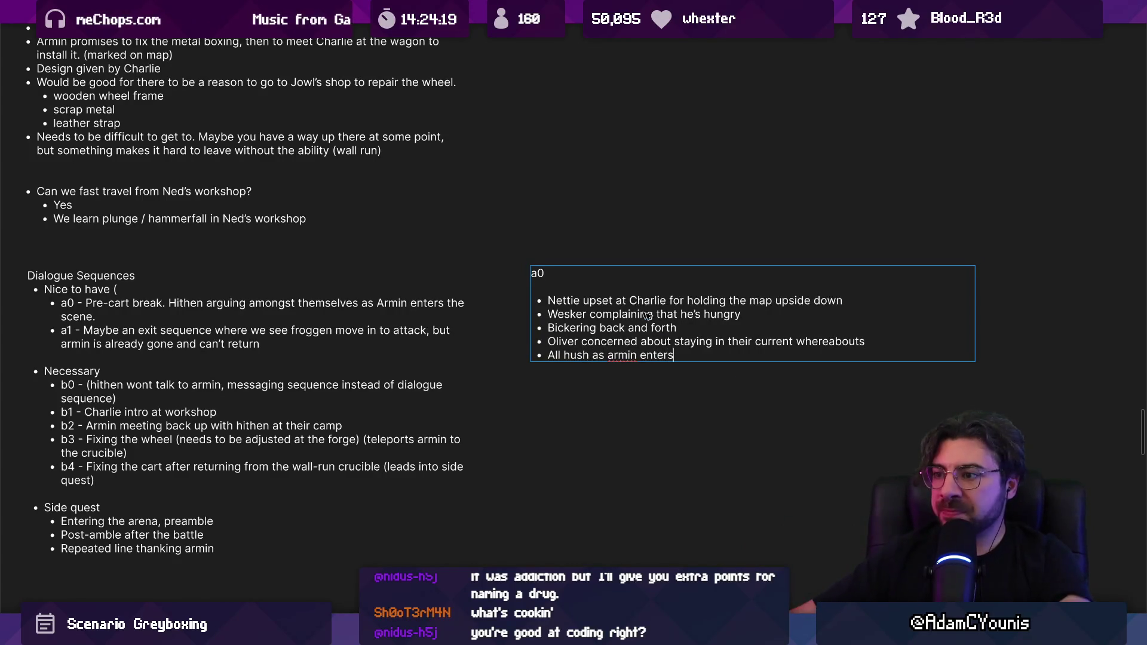
{"action": "key", "text": "Escape"}
{"action": "scroll", "coordinate": [621, 308], "scroll_direction": "down", "scroll_amount": 1}
{"action": "left_click_drag", "start_coordinate": [592, 297], "coordinate": [591, 400]}
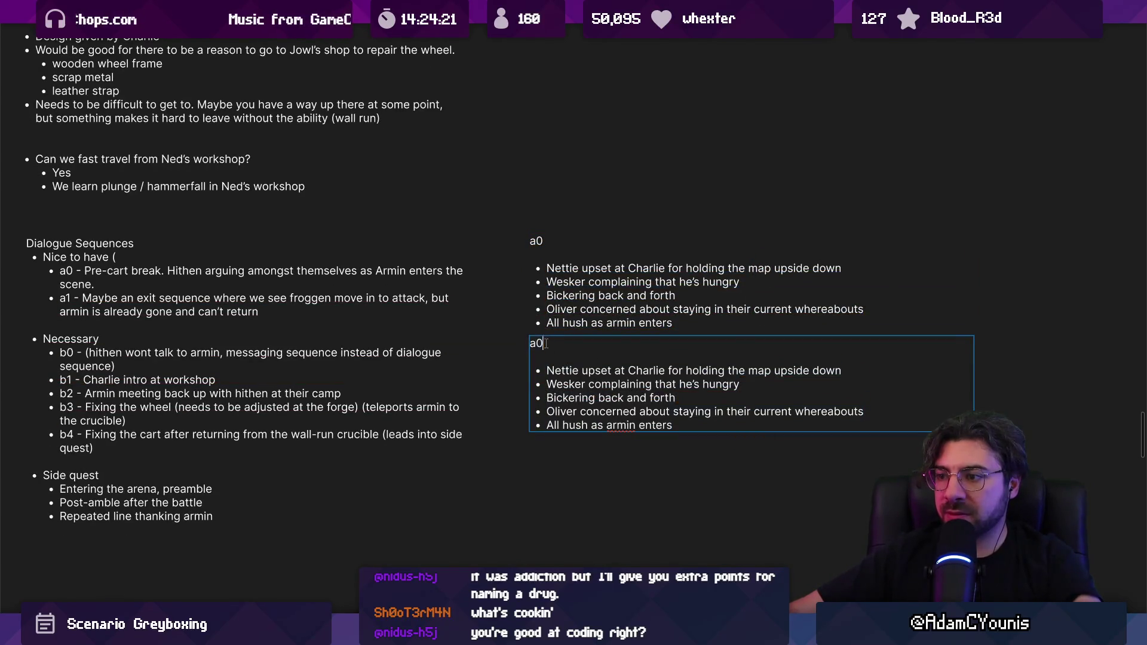
Retitle the copy a1 and replace its bullets with 'Camera pans over to froggen, standing in shadows'
{"action": "type", "text": "a1"}
{"action": "key", "text": "Down"}
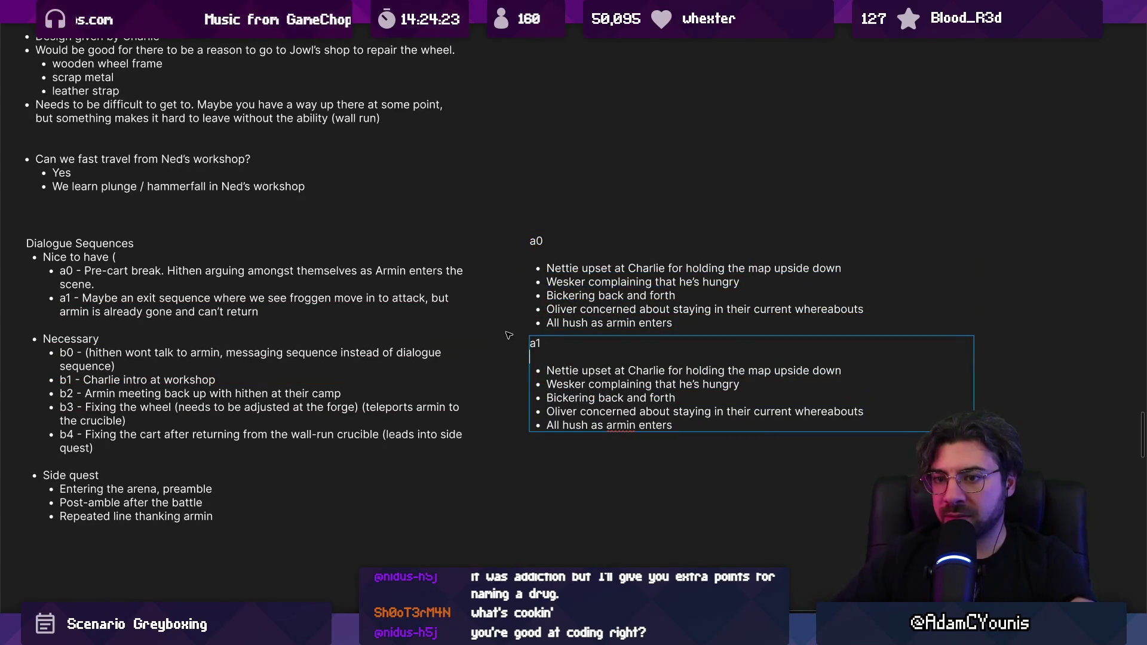
{"action": "key", "text": "shift+Down"}
{"action": "key", "text": "shift+Down"}
{"action": "key", "text": "shift+Down"}
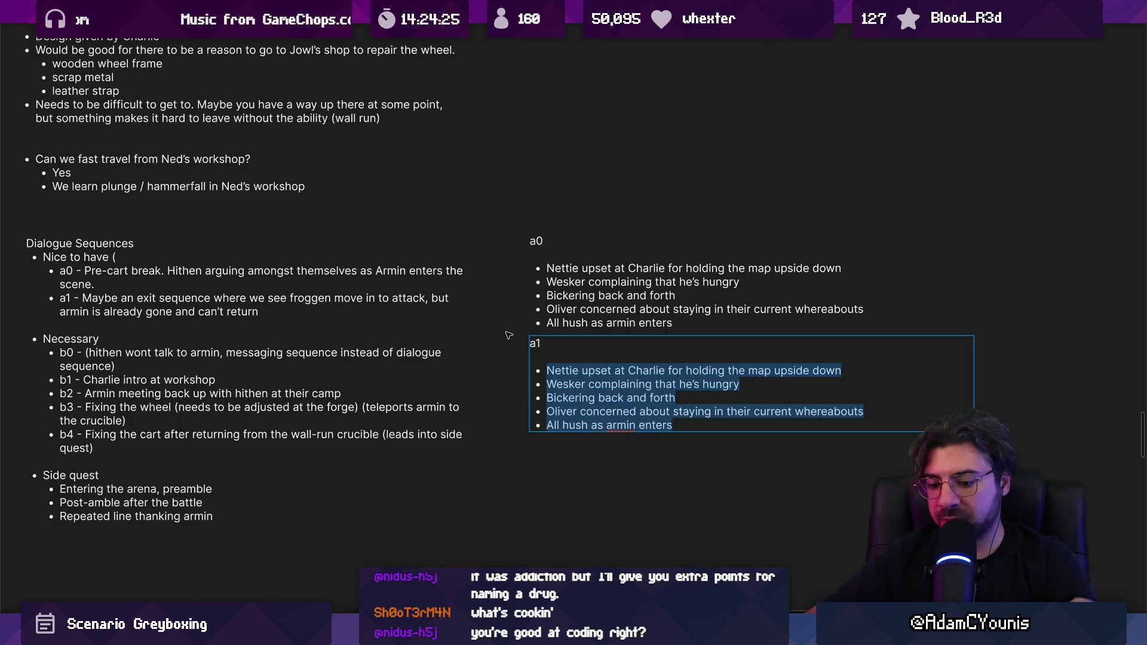
{"action": "type", "text": "FCamera pans o"}
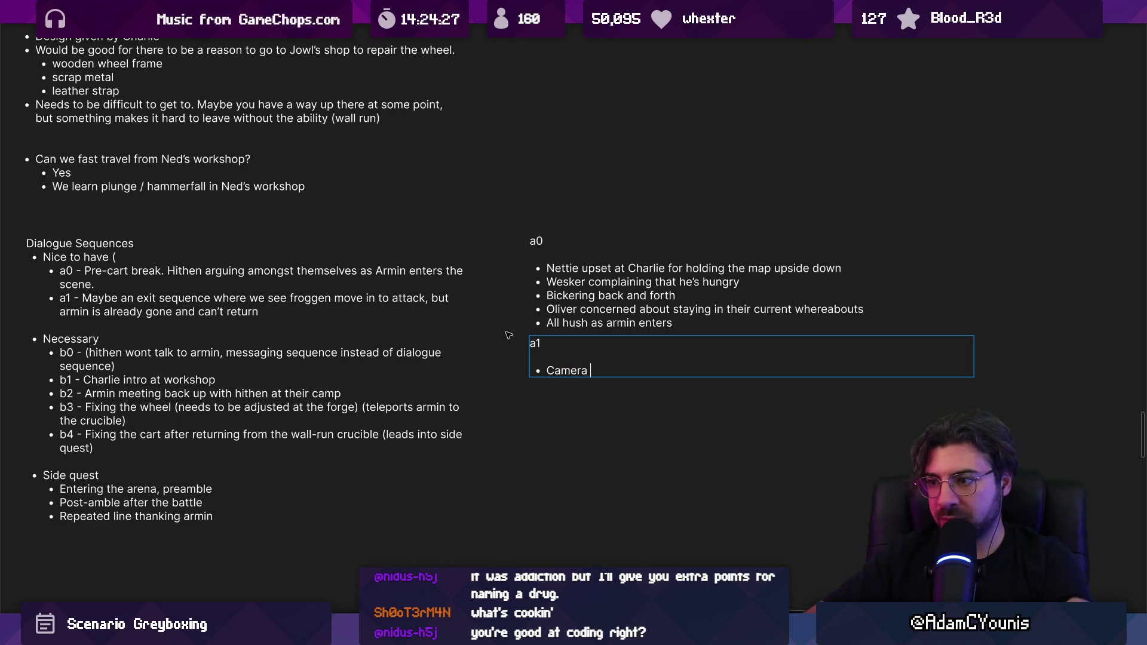
{"action": "type", "text": "ver to f"}
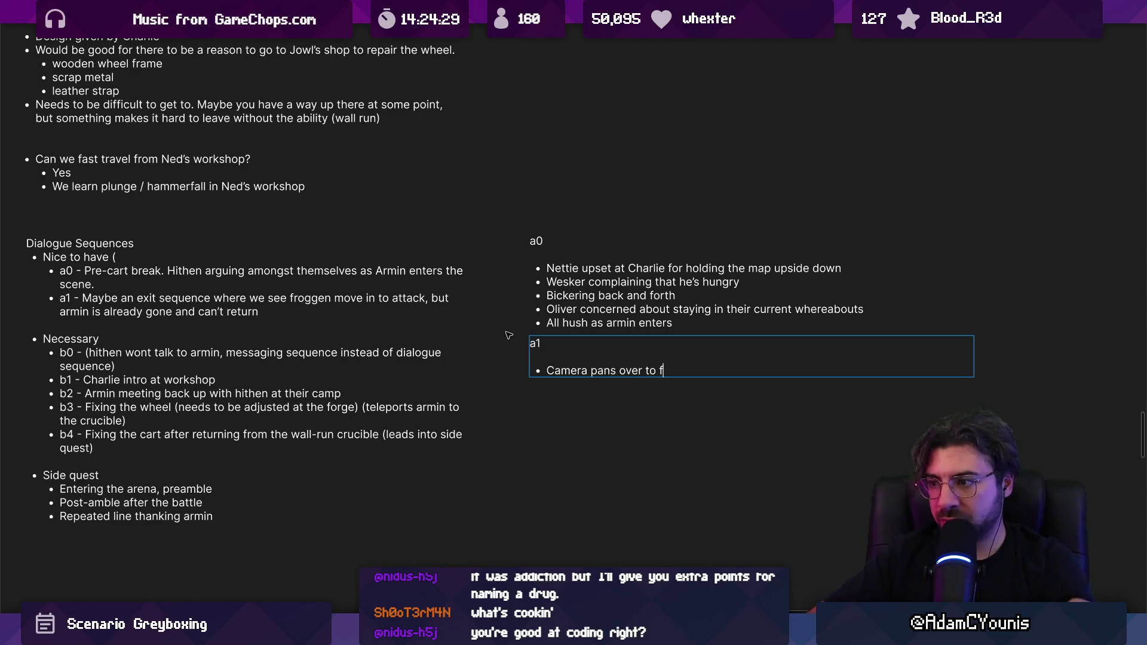
{"action": "type", "text": "roggen"}
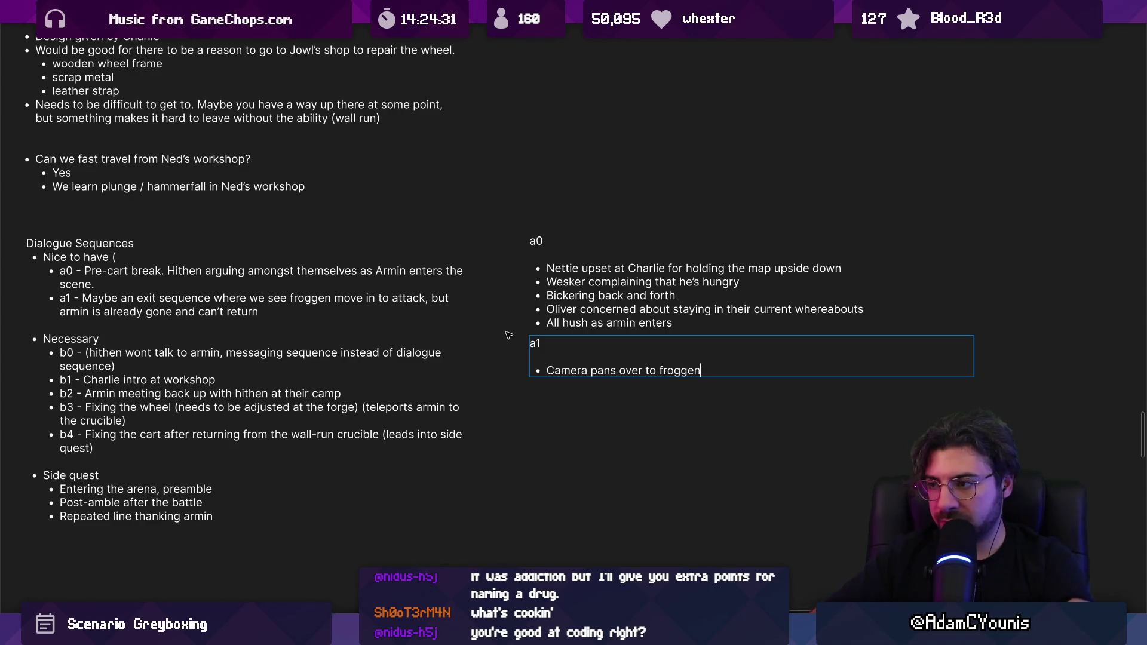
{"action": "key", "text": "BackSpace"}
{"action": "type", "text": ", sna"}
{"action": "key", "text": "BackSpace"}
{"action": "key", "text": "BackSpace"}
{"action": "type", "text": "tanding in ch"}
{"action": "key", "text": "BackSpace"}
{"action": "key", "text": "BackSpace"}
{"action": "type", "text": "shadosws"}
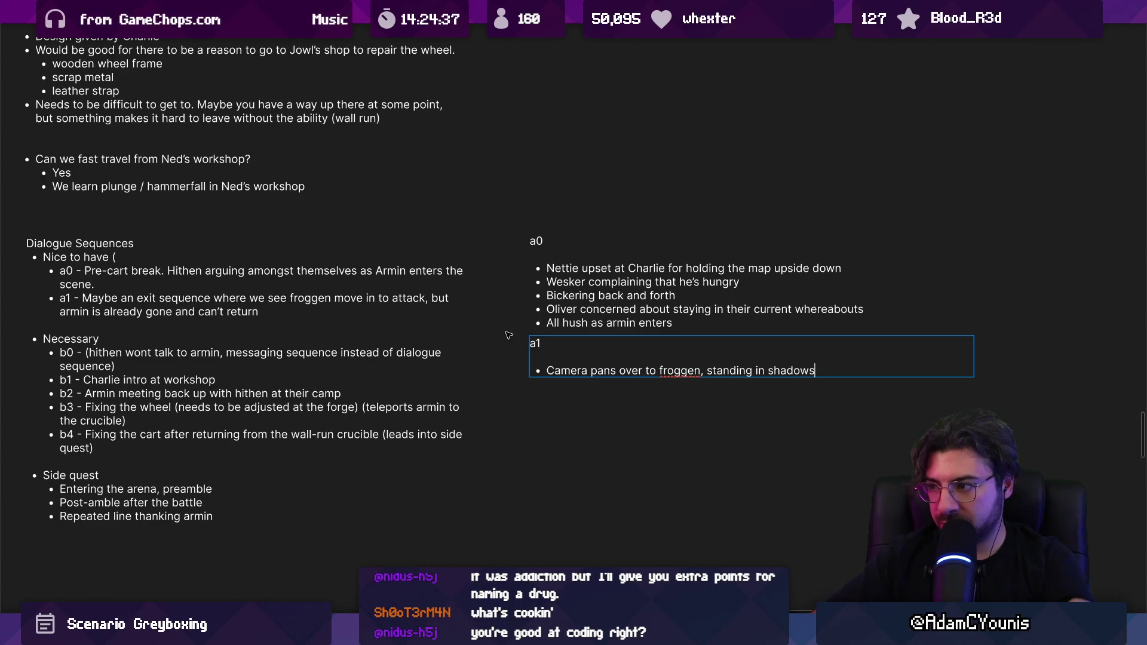
Finish the bullet with 'behind bushes' and remove the extra empty bullet
{"action": "key", "text": "Return"}
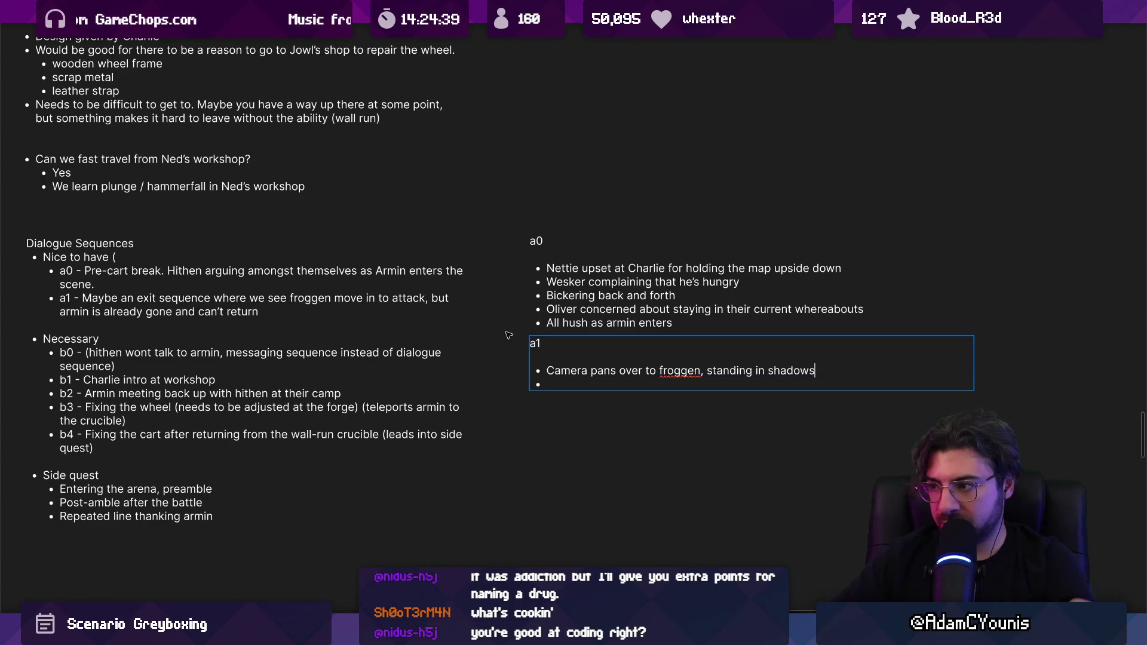
{"action": "key", "text": "Left"}
{"action": "type", "text": "behind bushes"}
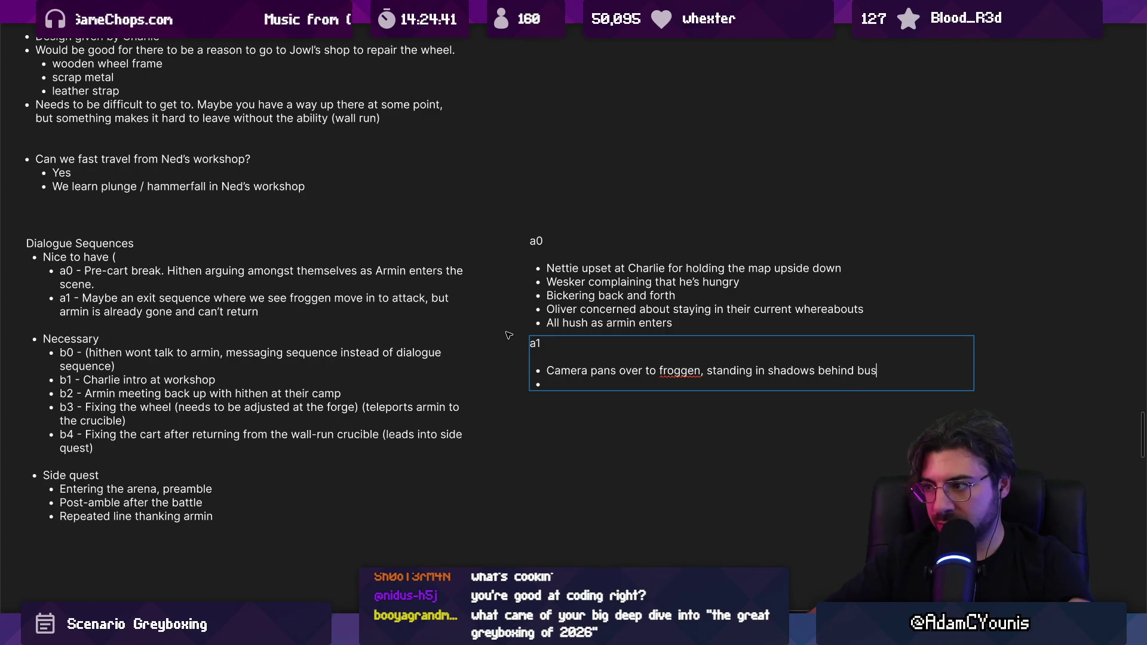
{"action": "key", "text": "Return"}
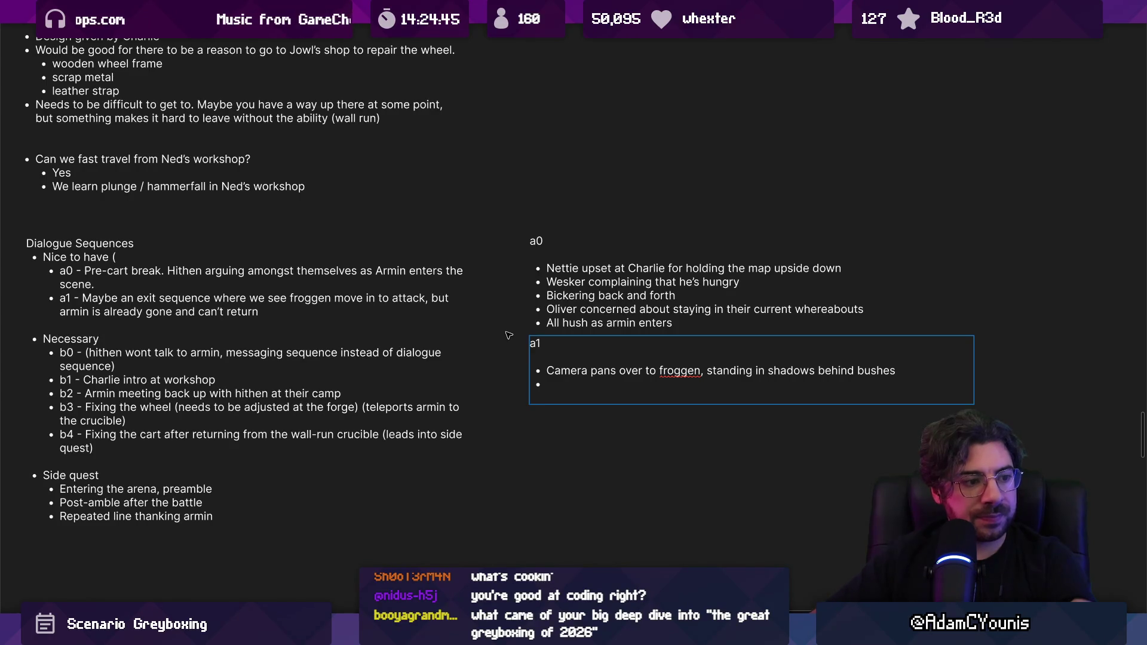
{"action": "key", "text": "BackSpace"}
{"action": "key", "text": "BackSpace"}
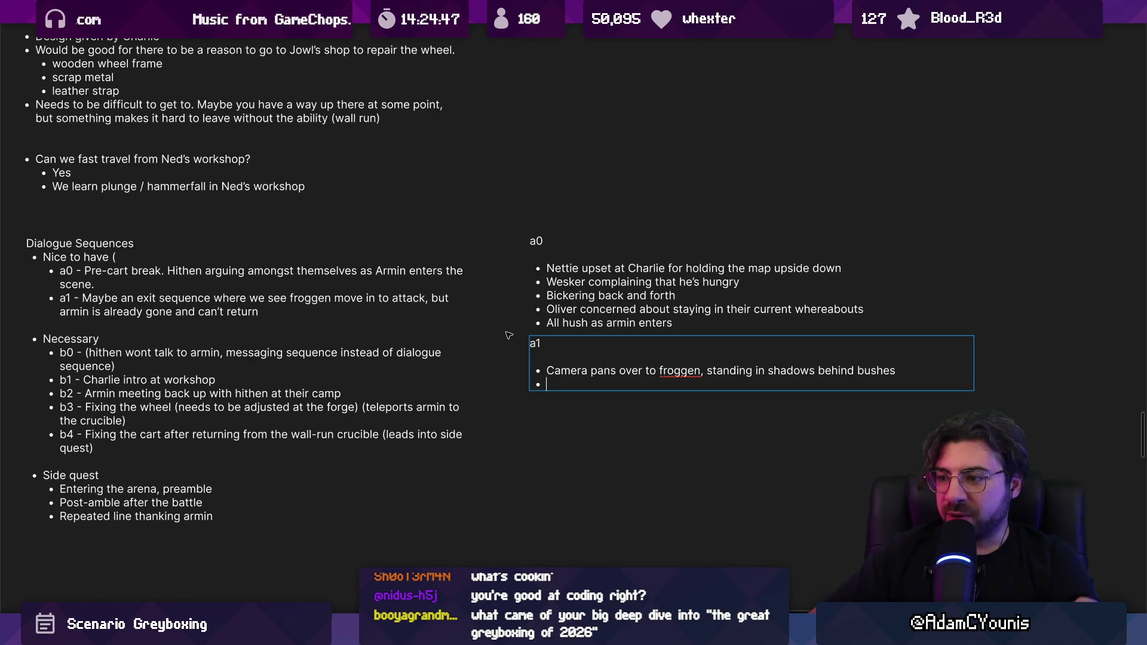
{"action": "key", "text": "Escape"}
Delete the blank lines beneath the a1 and a0 headings
{"action": "key", "text": "Escape"}
{"action": "left_click", "coordinate": [564, 366]}
{"action": "double_click", "coordinate": [561, 361]}
{"action": "left_click", "coordinate": [557, 357]}
{"action": "key", "text": "Escape"}
{"action": "left_click", "coordinate": [561, 258]}
{"action": "double_click", "coordinate": [562, 257]}
{"action": "left_click", "coordinate": [562, 257]}
{"action": "key", "text": "Escape"}
{"action": "key", "text": "Escape"}
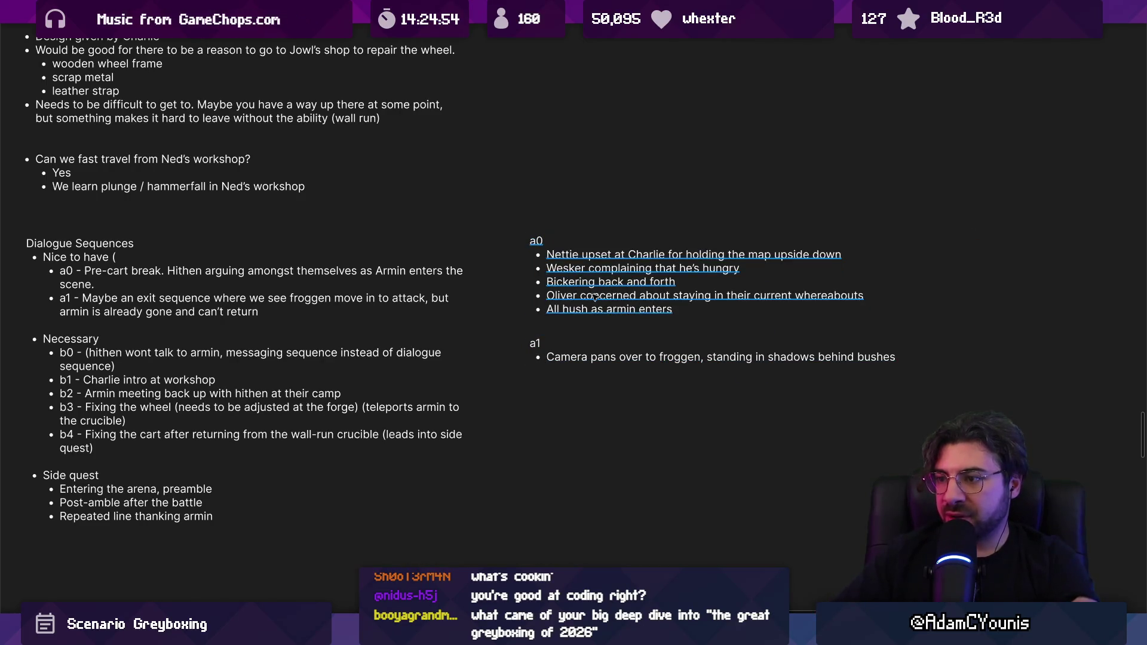
{"action": "scroll", "coordinate": [626, 254], "scroll_direction": "down", "scroll_amount": 2}
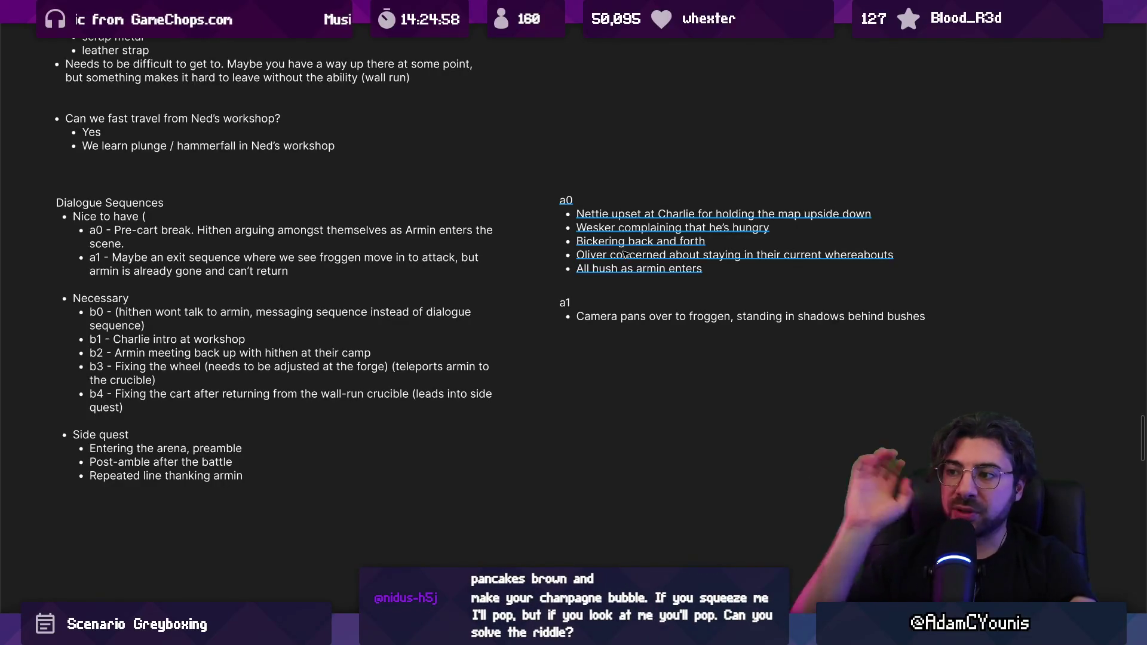
Alt-drag a copy of the a1 note below it, rename it b0, and empty its bullet
{"action": "left_click", "coordinate": [613, 314]}
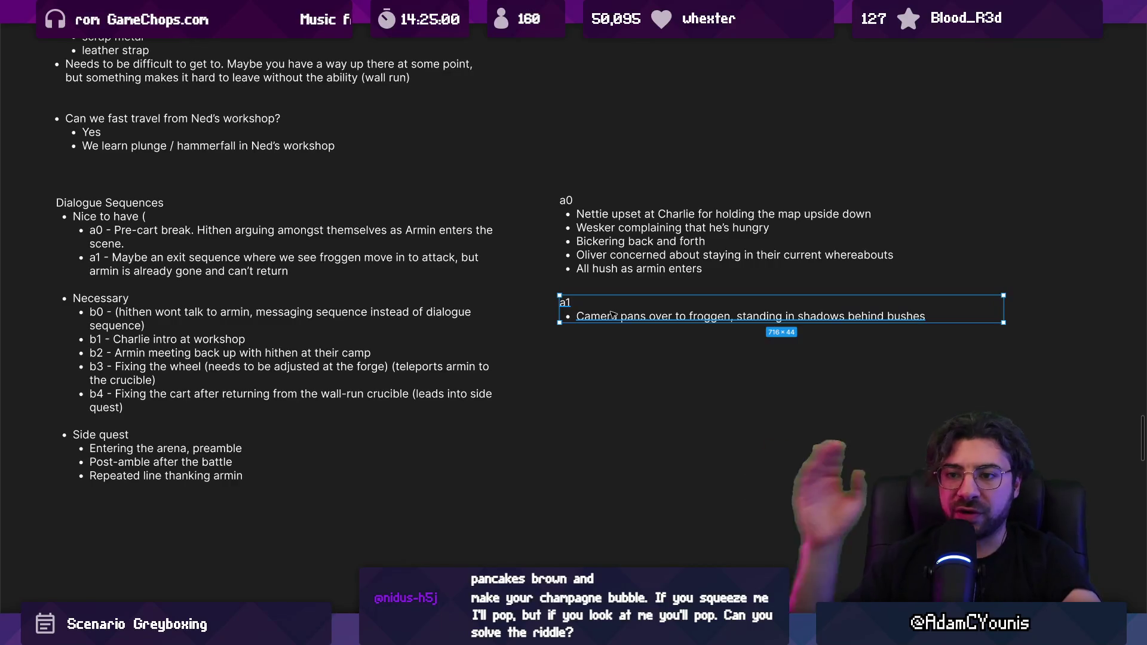
{"action": "key", "text": "alt+space"}
{"action": "key", "text": "Escape"}
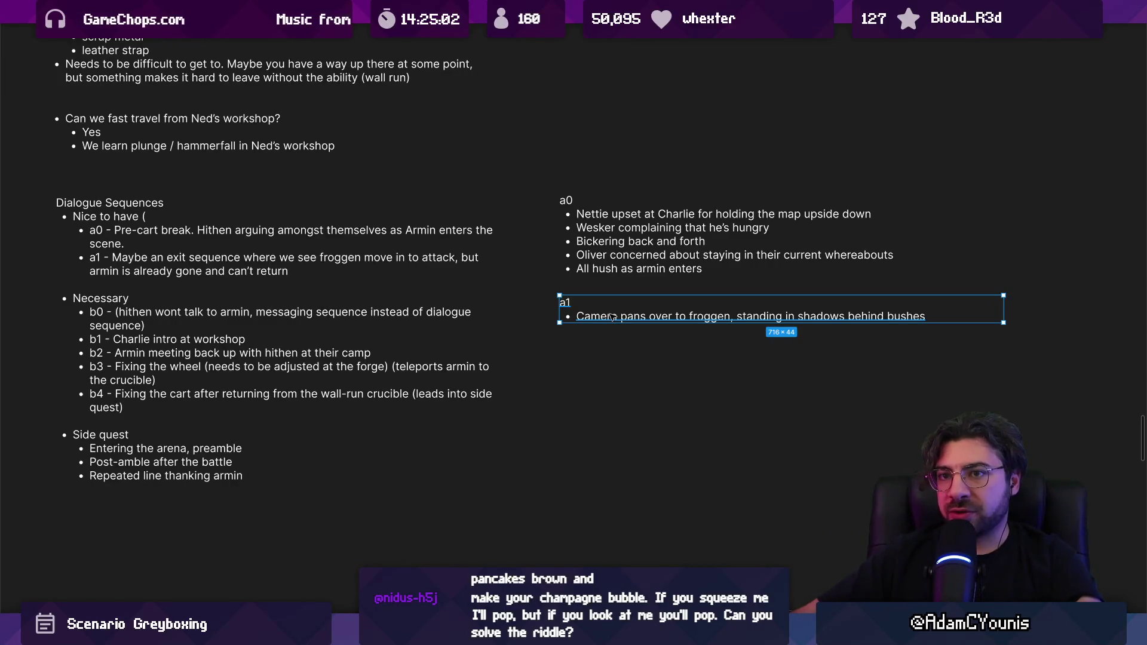
{"action": "left_click_drag", "start_coordinate": [615, 316], "coordinate": [615, 367], "text": "alt"}
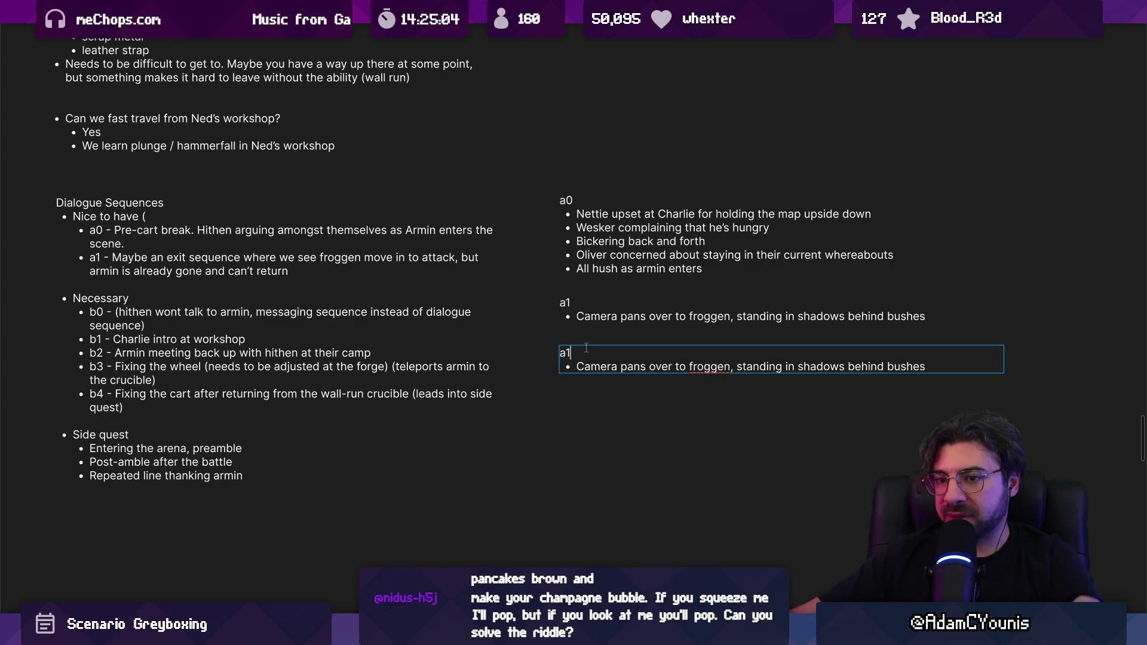
{"action": "key", "text": "BackSpace"}
{"action": "key", "text": "BackSpace"}
{"action": "type", "text": "b"}
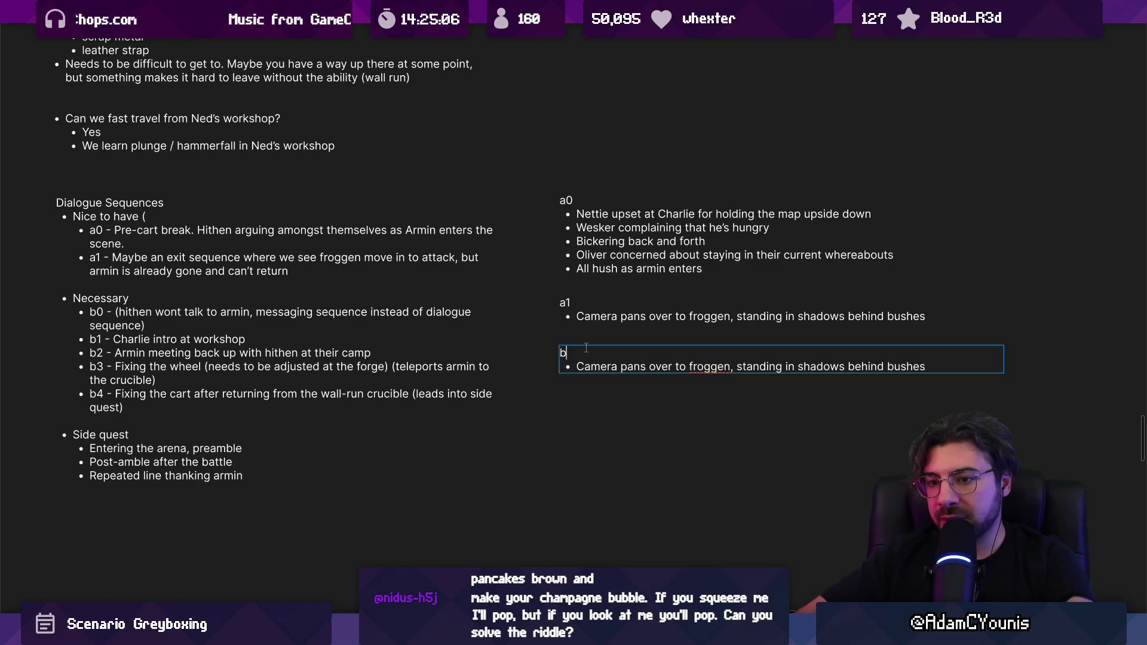
{"action": "type", "text": "0"}
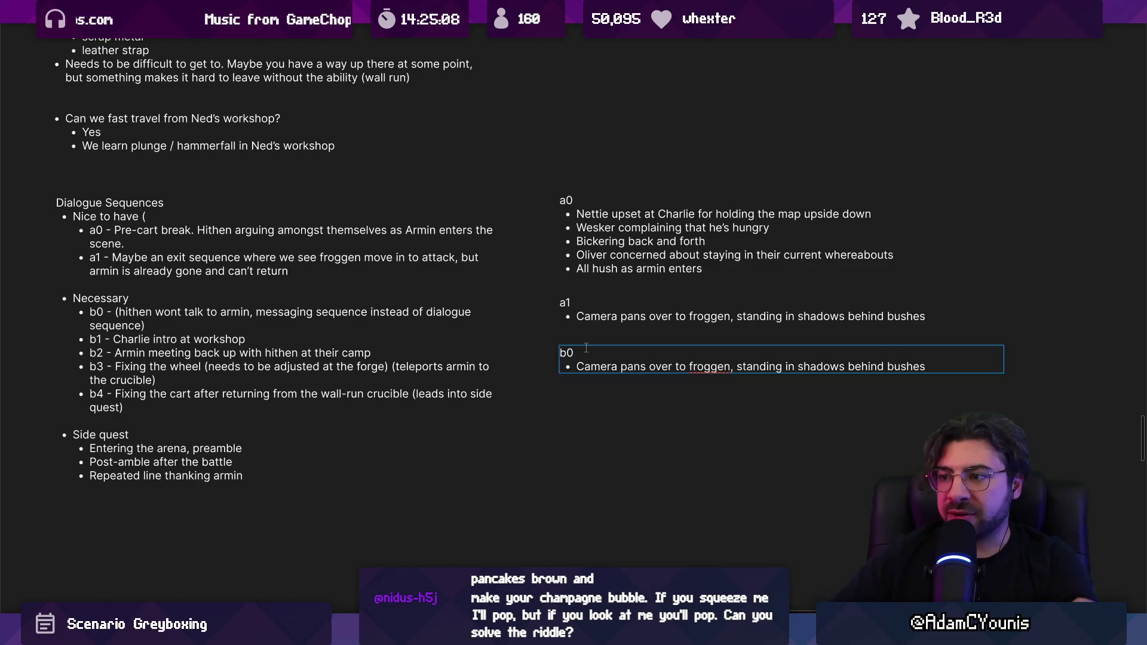
{"action": "key", "text": "shift+End"}
{"action": "key", "text": "BackSpace"}
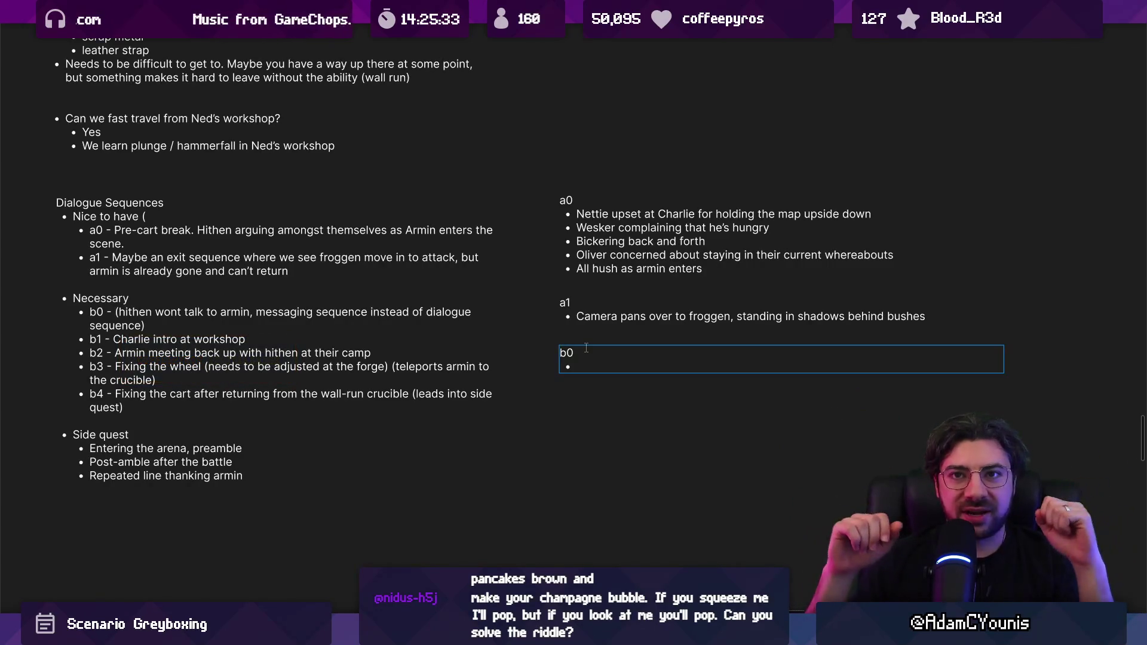
{"action": "triple_click", "coordinate": [582, 215]}
{"action": "left_click_drag", "start_coordinate": [584, 228], "coordinate": [815, 233]}
{"action": "left_click_drag", "start_coordinate": [577, 242], "coordinate": [777, 242]}
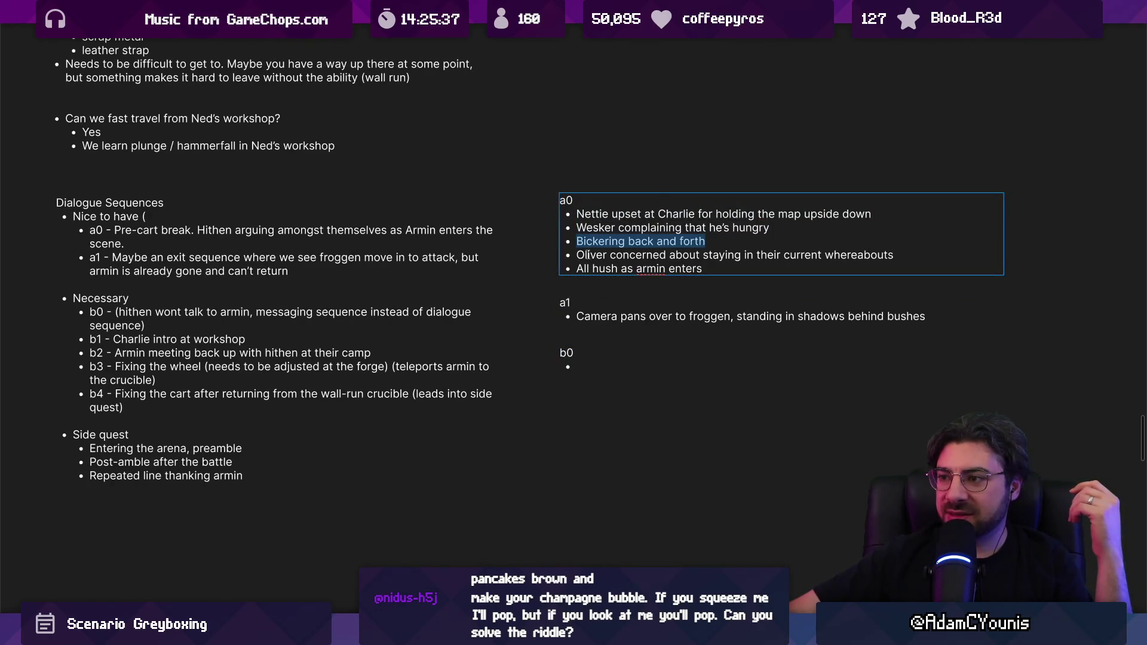
{"action": "left_click_drag", "start_coordinate": [588, 255], "coordinate": [811, 255]}
{"action": "left_click_drag", "start_coordinate": [578, 268], "coordinate": [770, 270]}
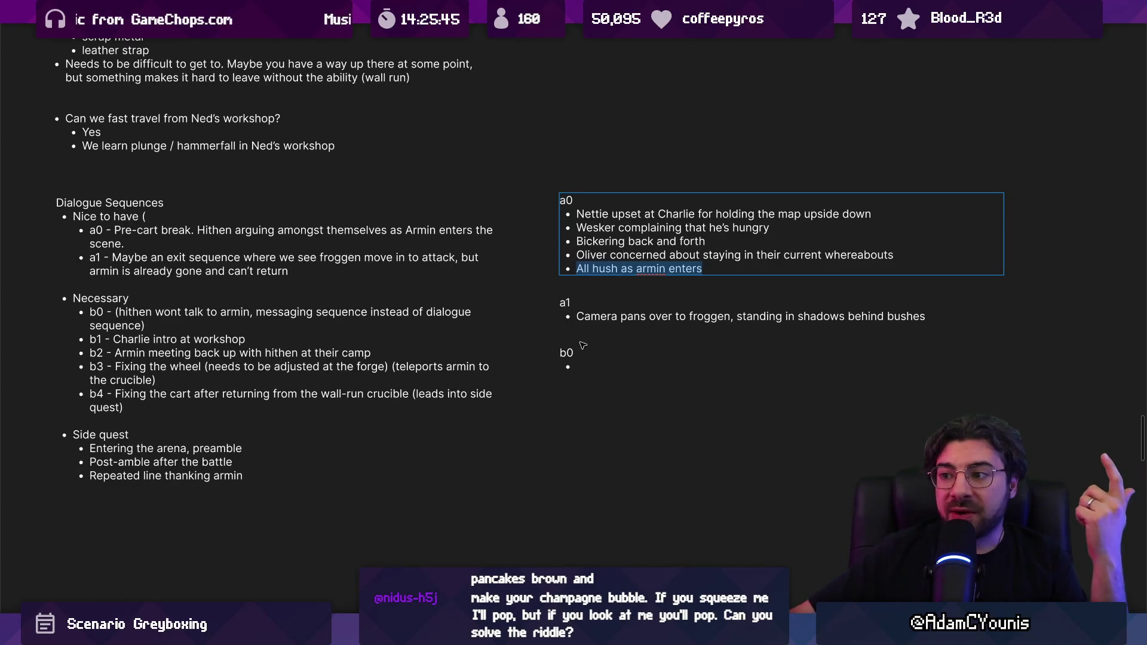
{"action": "left_click", "coordinate": [581, 366]}
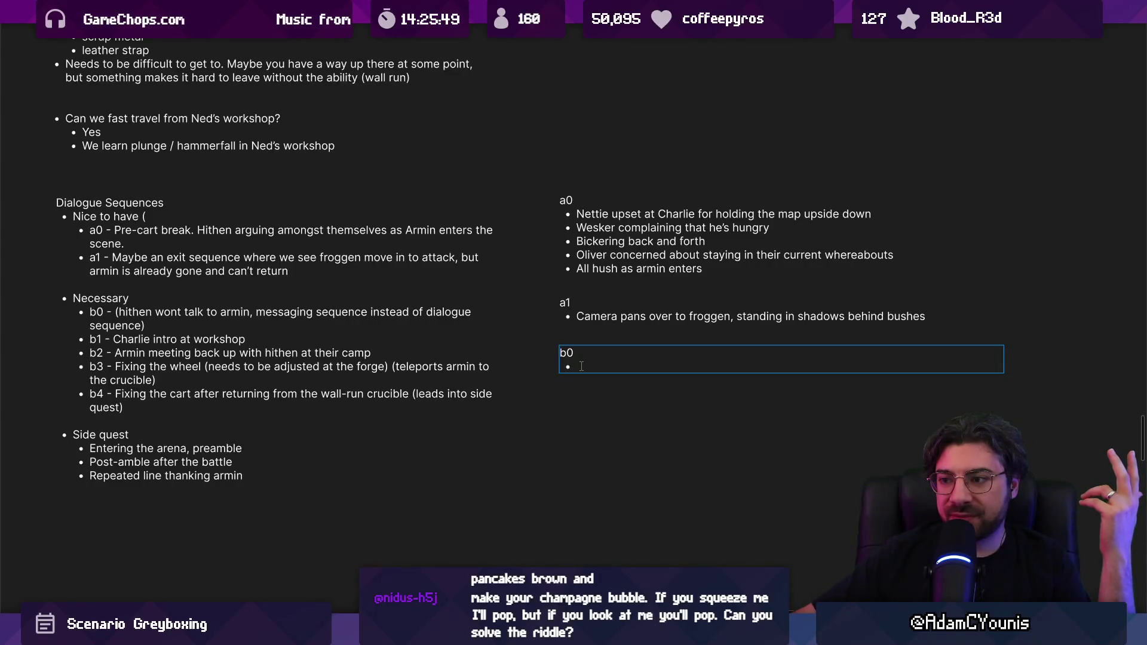
{"action": "double_click", "coordinate": [591, 316]}
{"action": "left_click", "coordinate": [574, 365]}
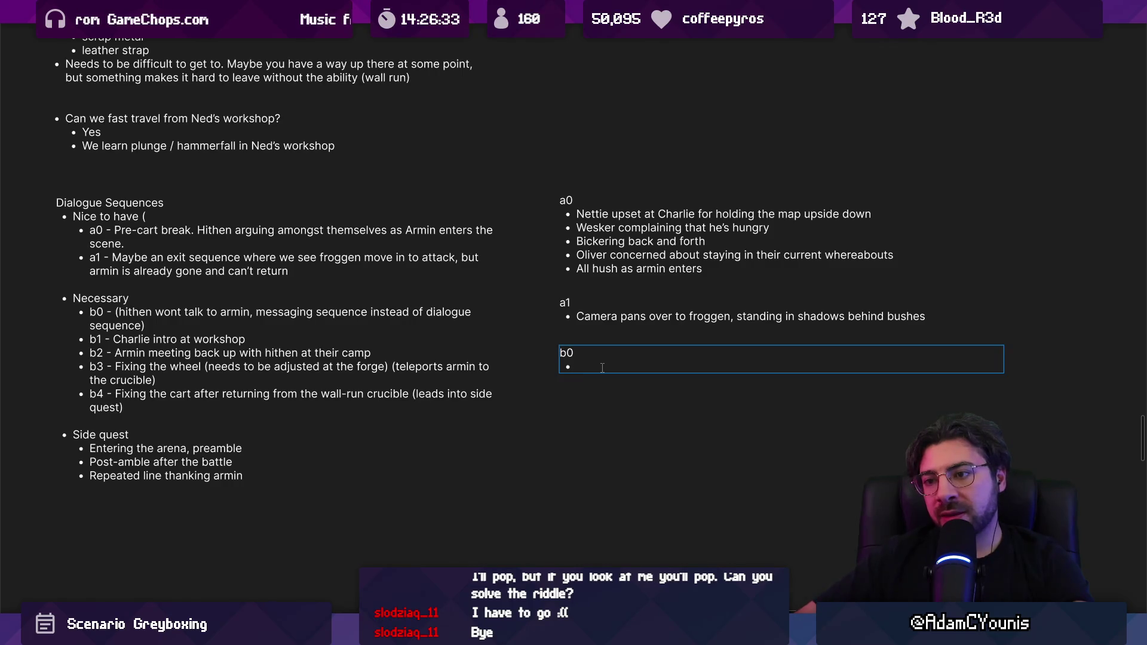
Type the b0 bullet 'hushed bickering between nettie and charlie'
{"action": "type", "text": "hushes"}
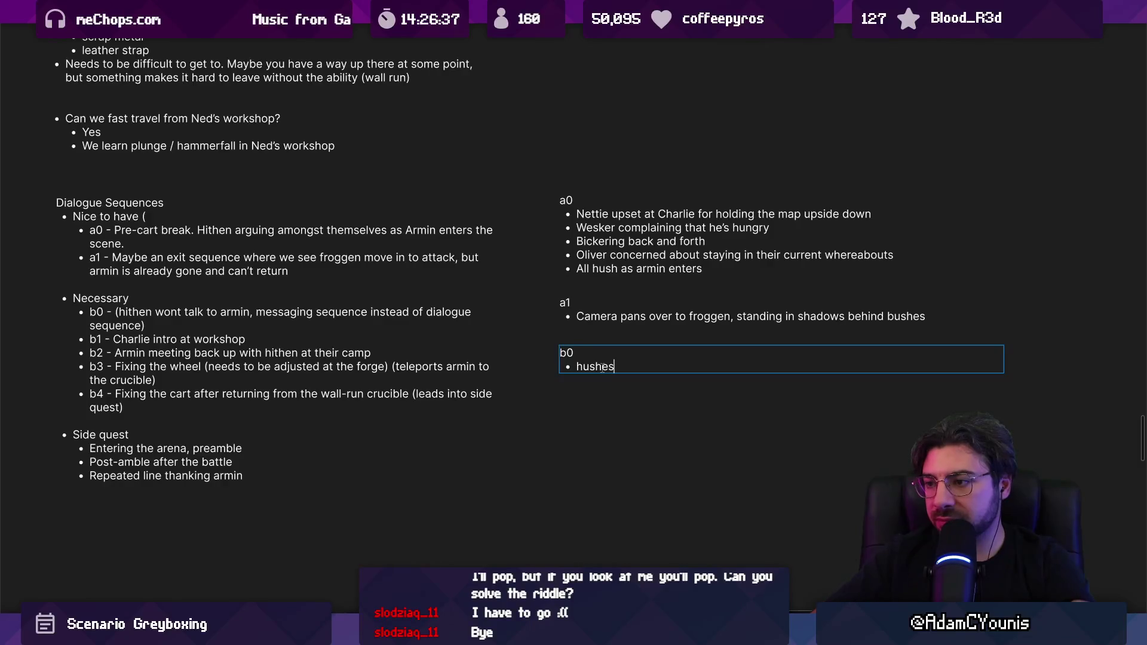
{"action": "type", "text": "bickering "}
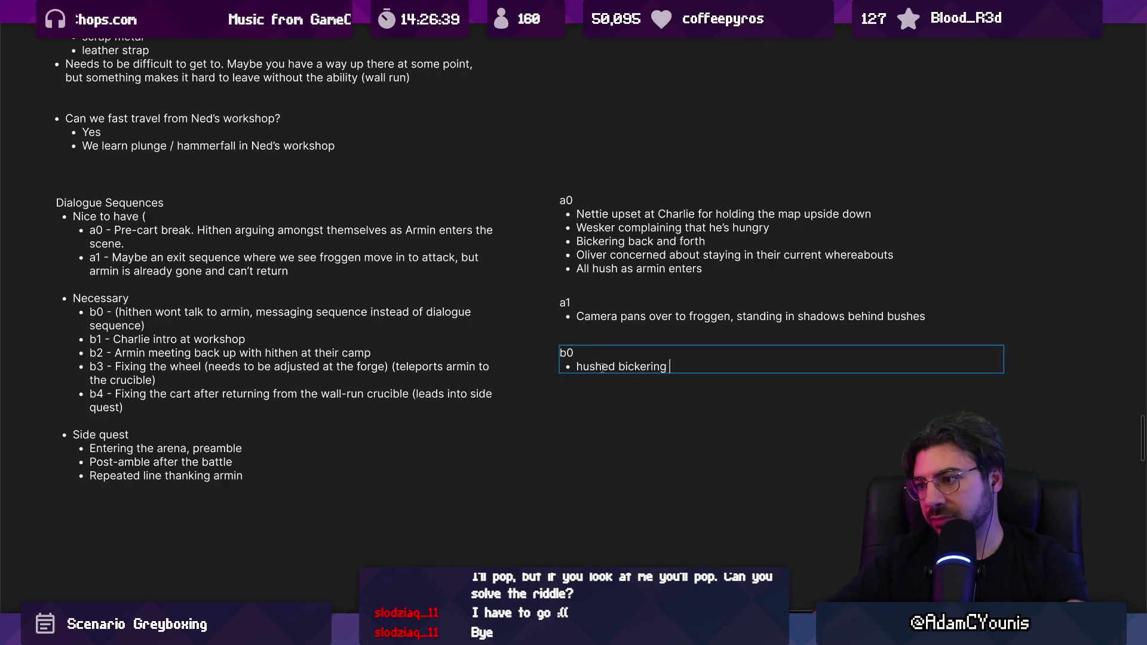
{"action": "type", "text": "between n"}
{"action": "type", "text": "ettie and charlie"}
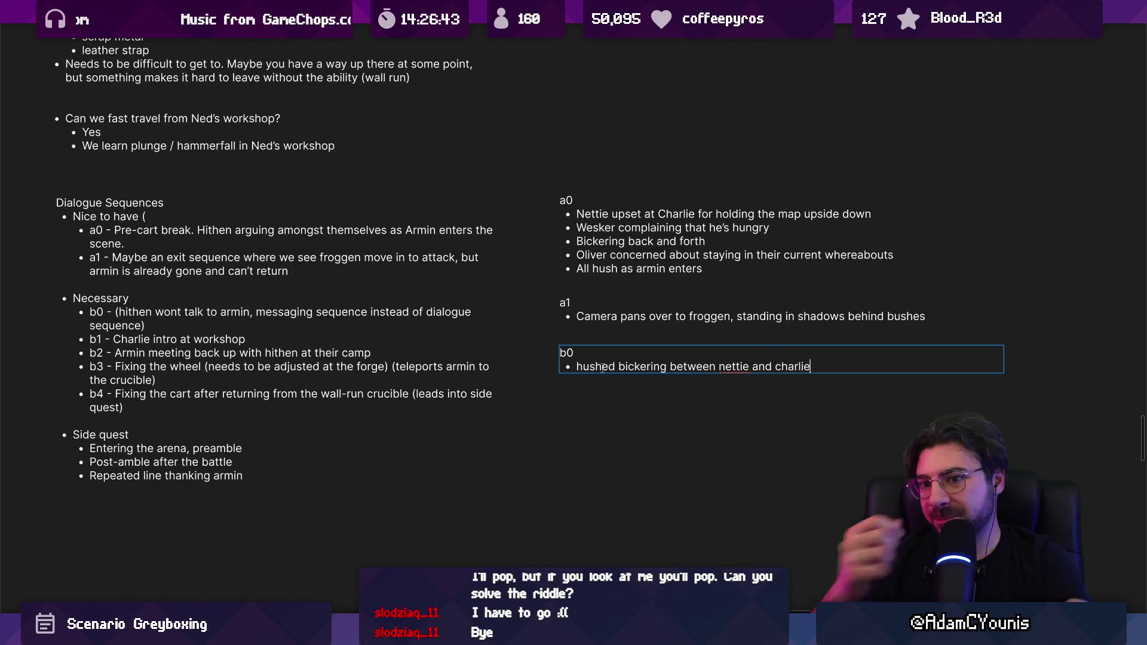
{"action": "key", "text": "Return"}
{"action": "key", "text": "Return"}
Add a 'b1 - Charlie intro at workshop' heading with an empty bullet beneath
{"action": "type", "text": "b1"}
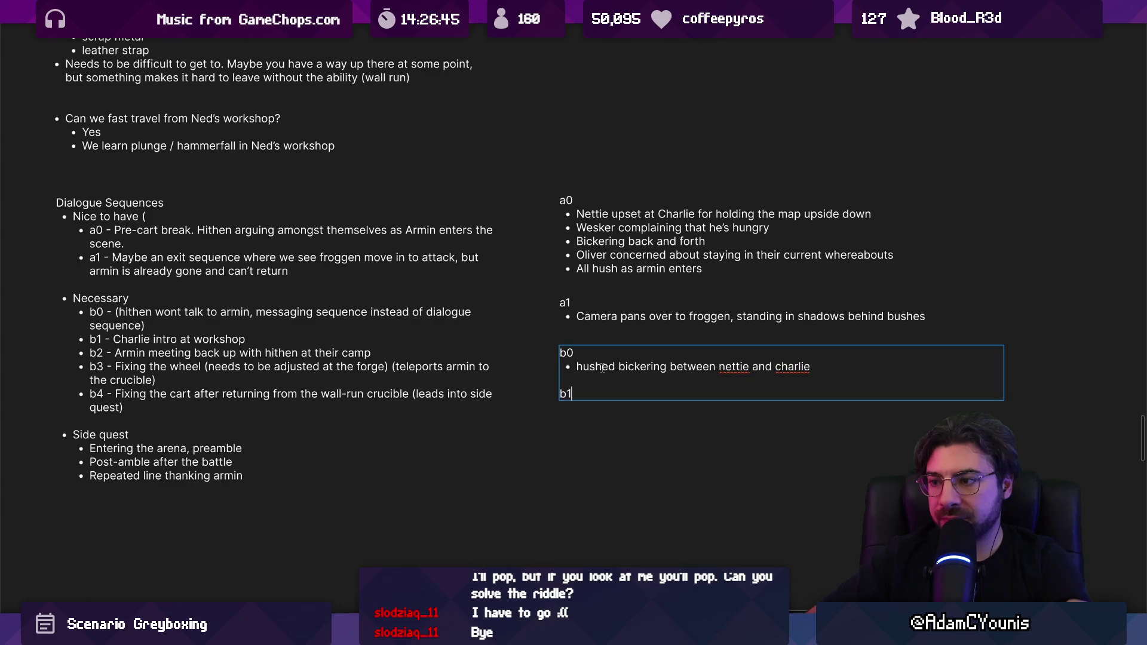
{"action": "key", "text": "Return"}
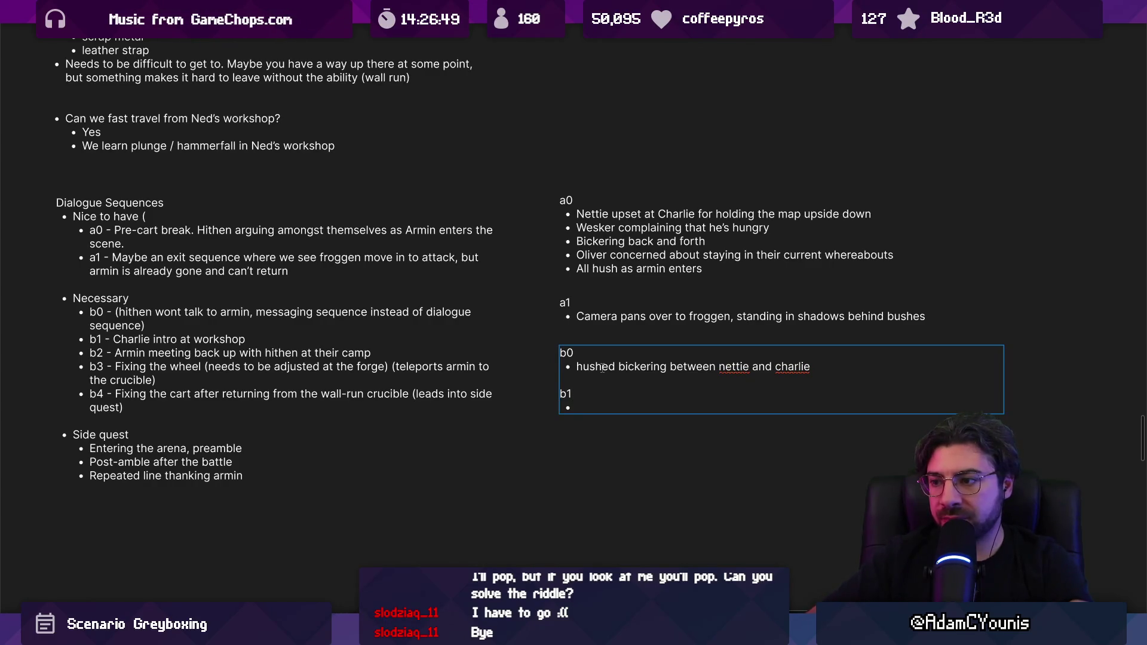
{"action": "key", "text": "Up"}
{"action": "type", "text": "-"}
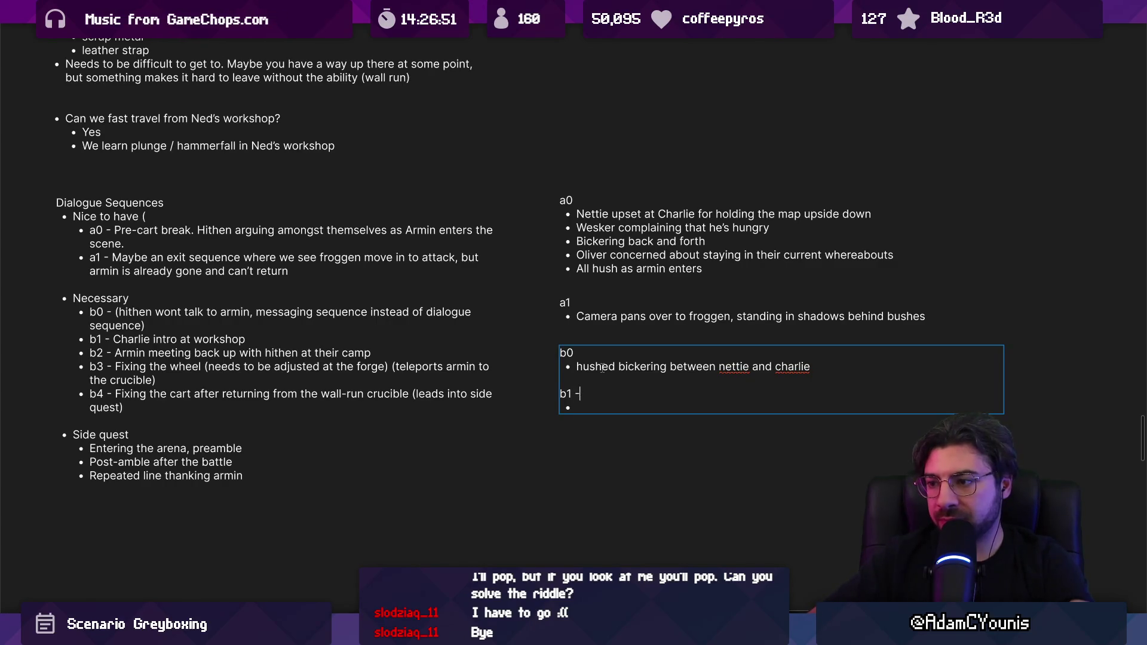
{"action": "type", "text": " Charlie intro at worksh"}
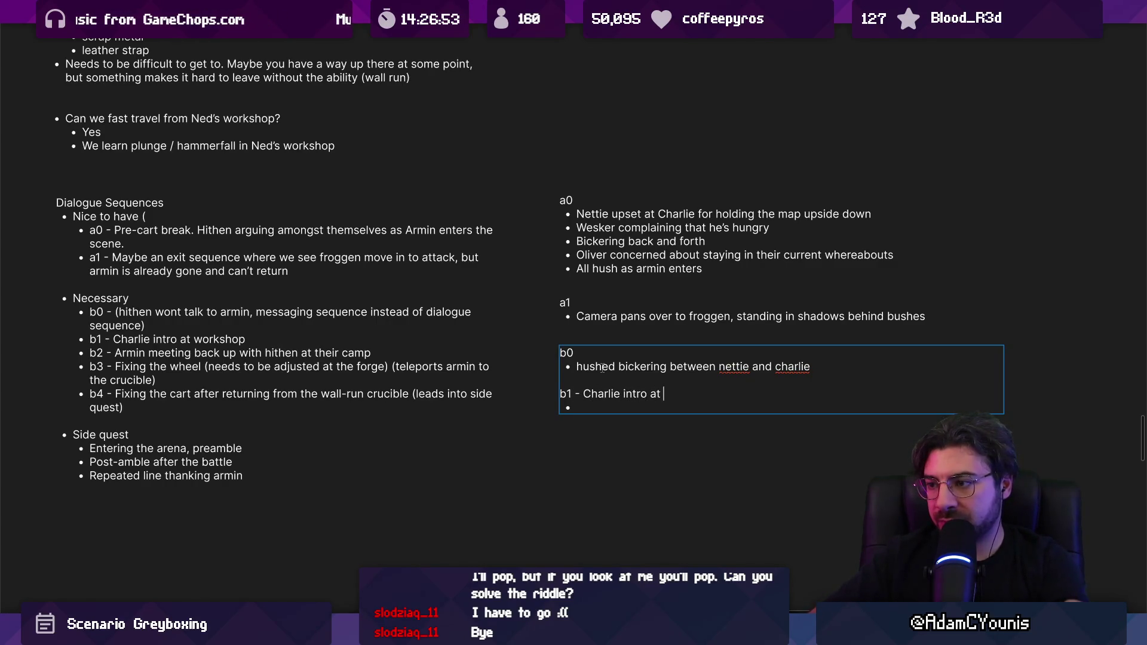
{"action": "type", "text": "op"}
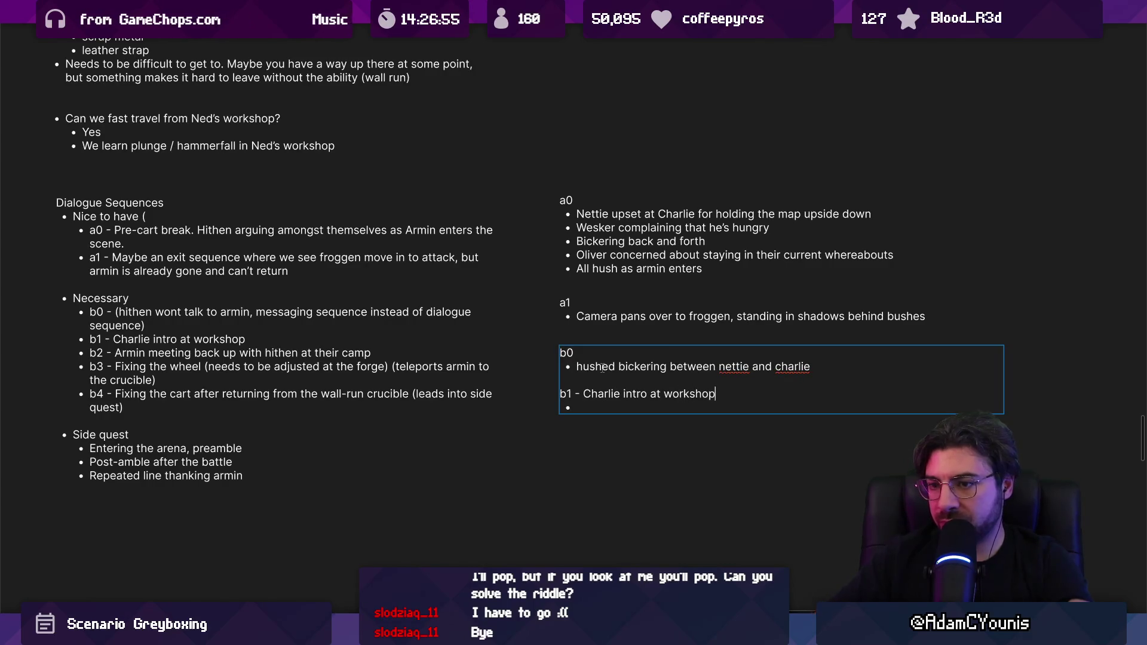
Title the b0 note 'Bickering hithen' and the a1 note 'Froggen creep in'
{"action": "left_click", "coordinate": [618, 352]}
{"action": "type", "text": "- Bickering hithen"}
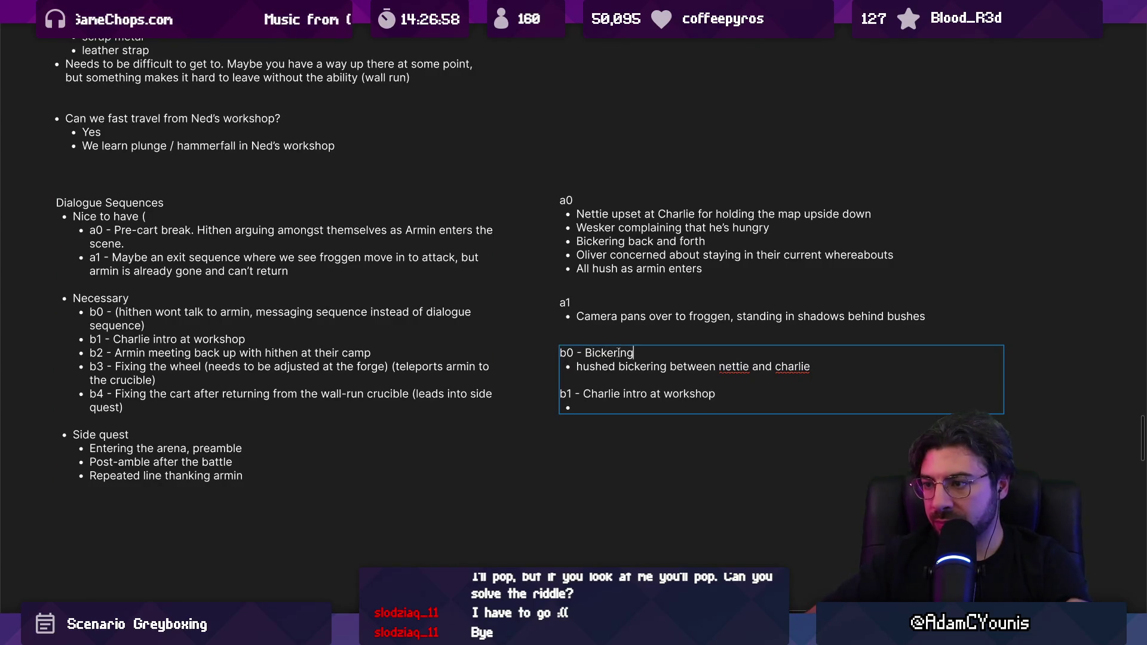
{"action": "left_click", "coordinate": [583, 306]}
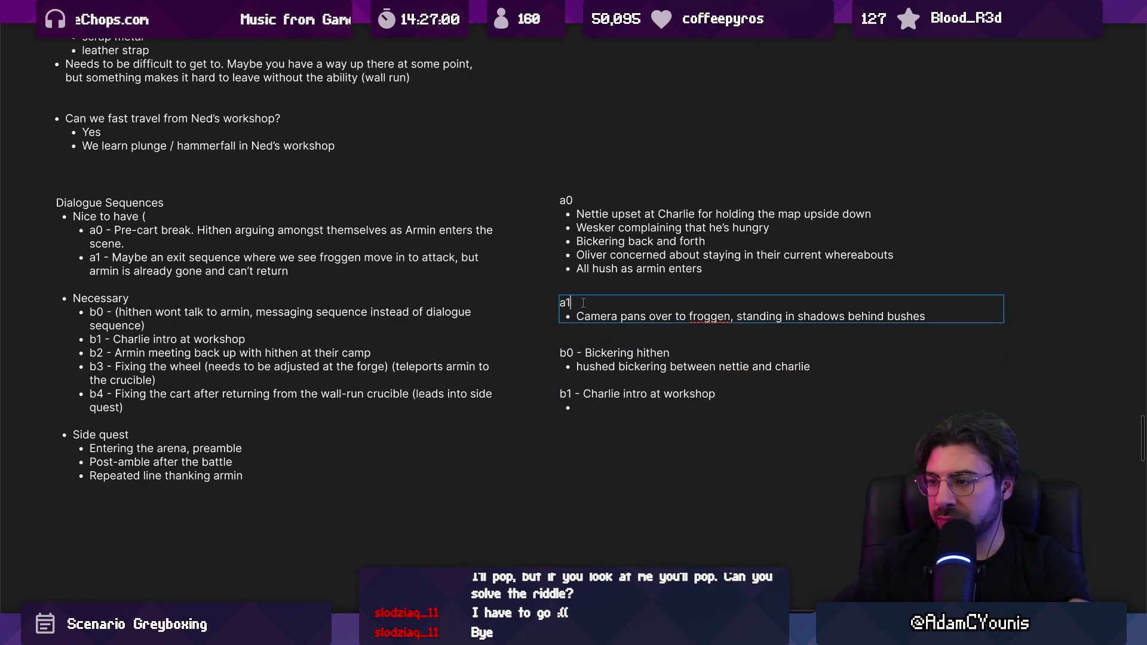
{"action": "type", "text": "- Froggen c"}
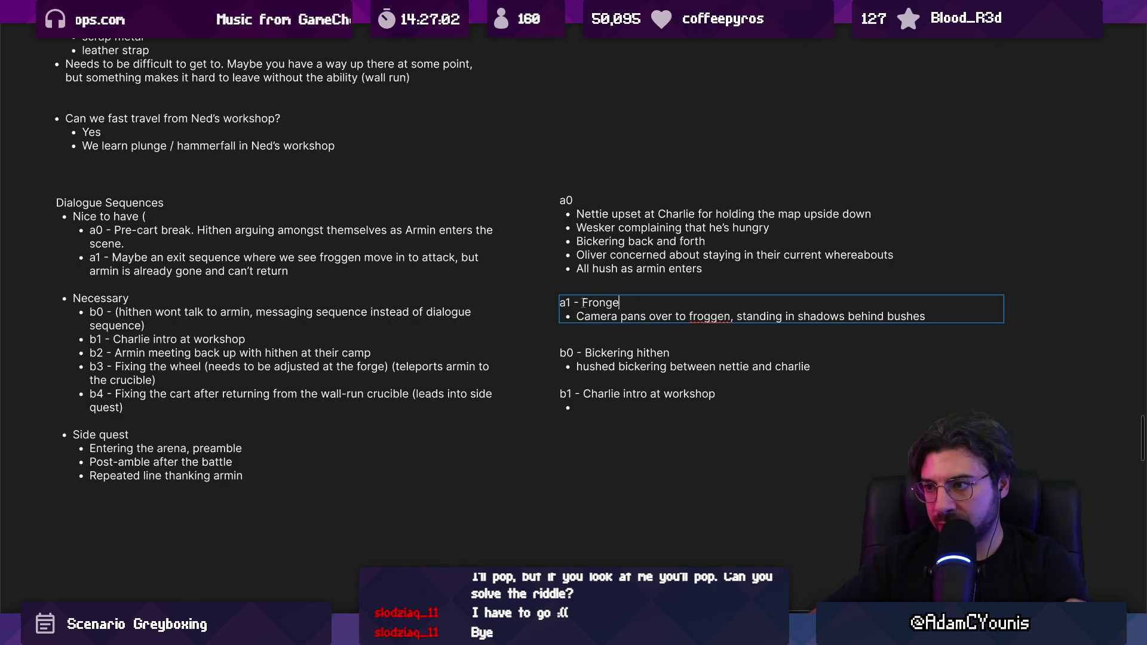
{"action": "type", "text": "reep in"}
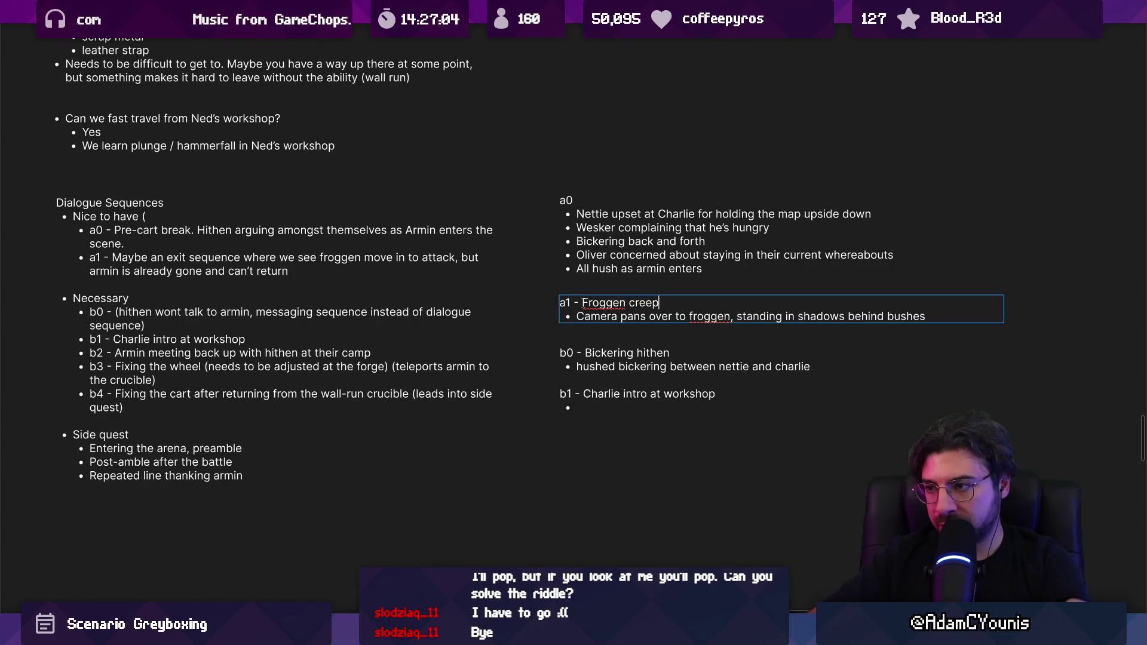
Title the a0 scene note 'Wrong turn', fixing the stray characters typed first
{"action": "left_click", "coordinate": [593, 201]}
{"action": "type", "text": "- "}
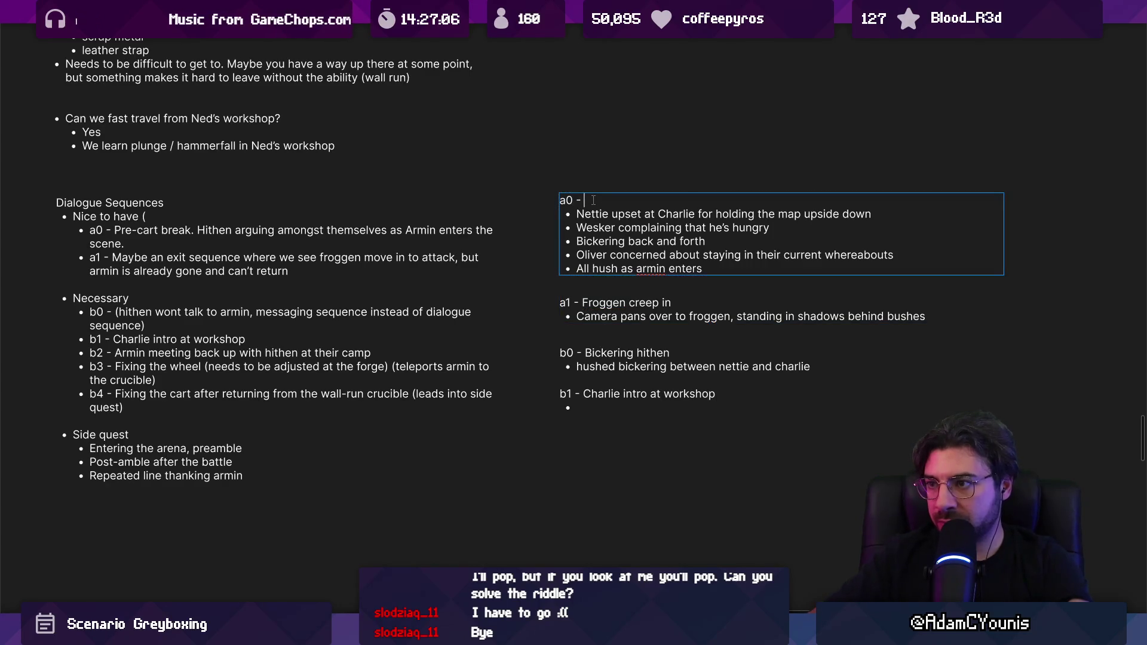
{"action": "type", "text": "/"}
{"action": "key", "text": "BackSpace"}
{"action": "type", "text": "Pre"}
{"action": "key", "text": "BackSpace"}
{"action": "key", "text": "BackSpace"}
{"action": "key", "text": "BackSpace"}
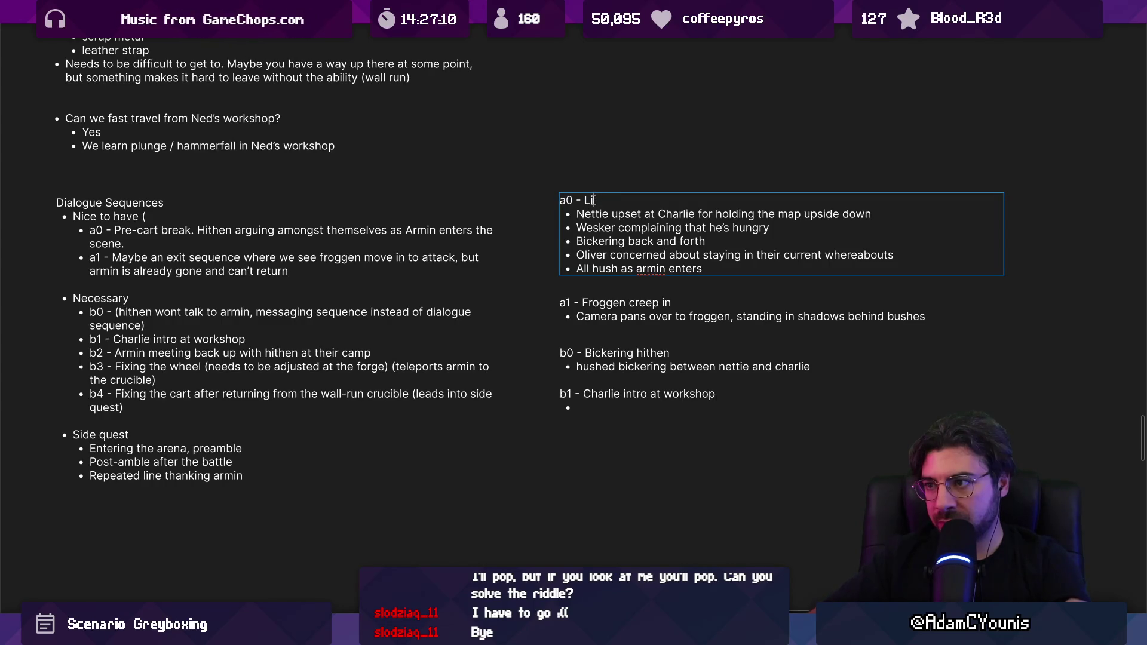
{"action": "type", "text": "Wrong turn"}
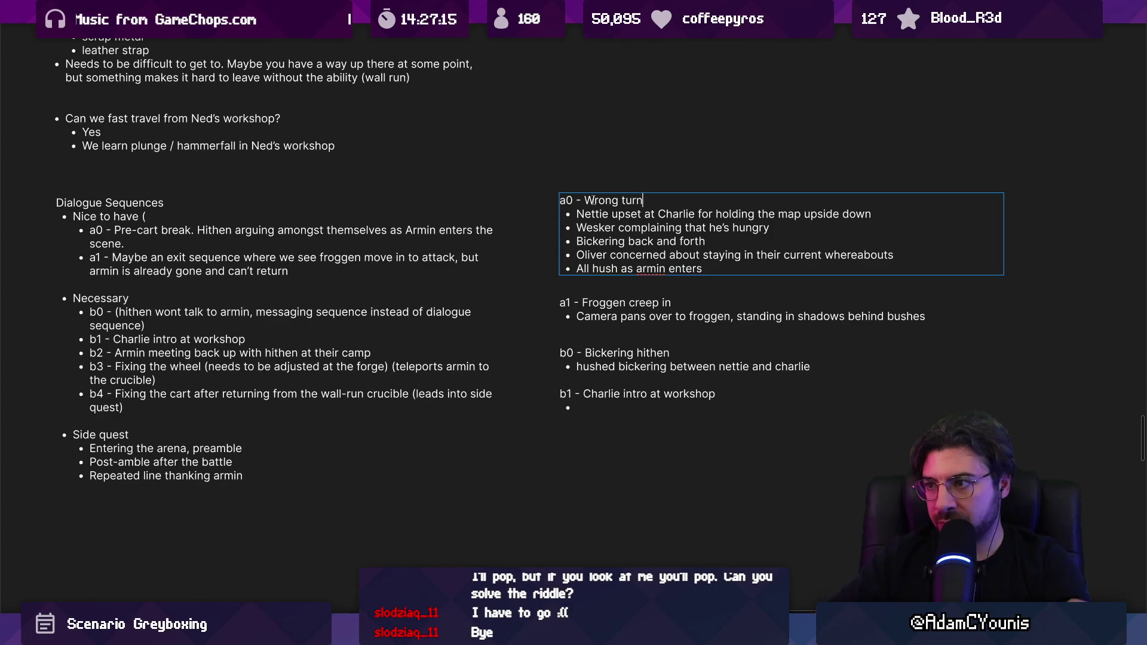
{"action": "left_click", "coordinate": [641, 414]}
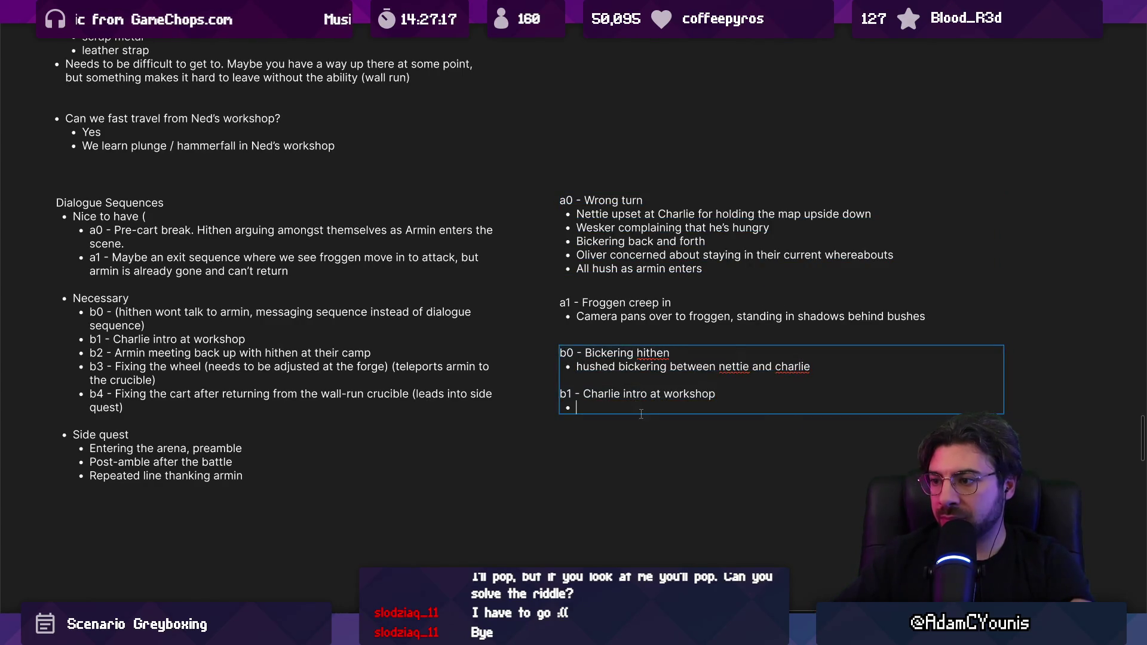
Add the b1 bullet 'charlie beseeches armin to help them repair their wheel'
{"action": "key", "text": "shift+Up"}
{"action": "key", "text": "BackSpace"}
{"action": "key", "text": "BackSpace"}
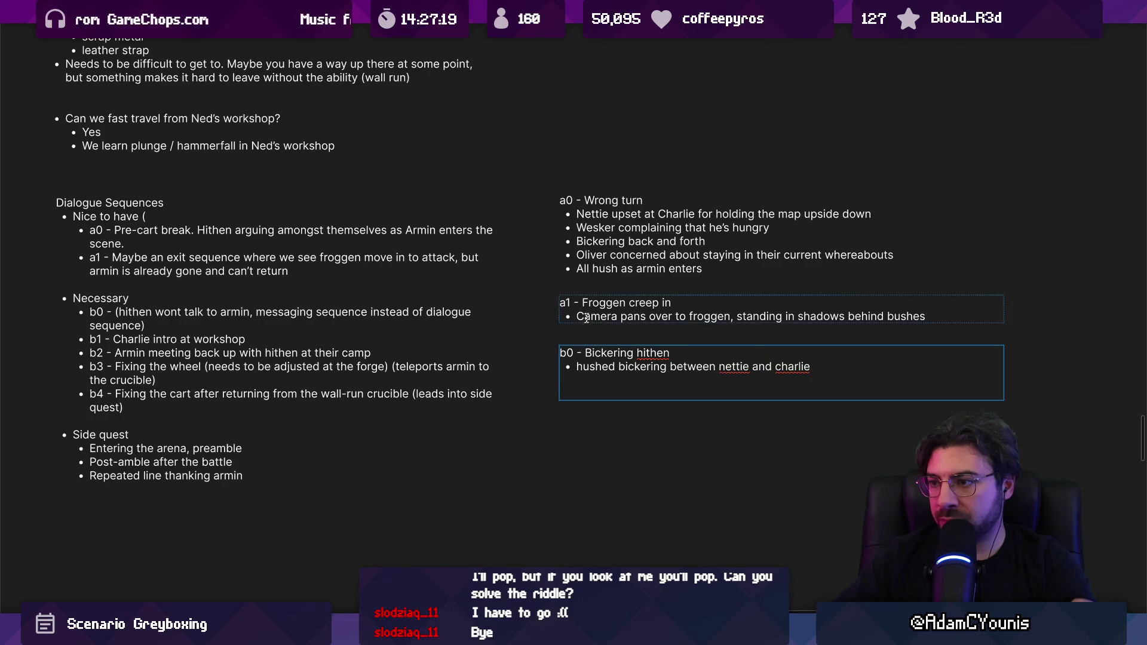
{"action": "key", "text": "BackSpace"}
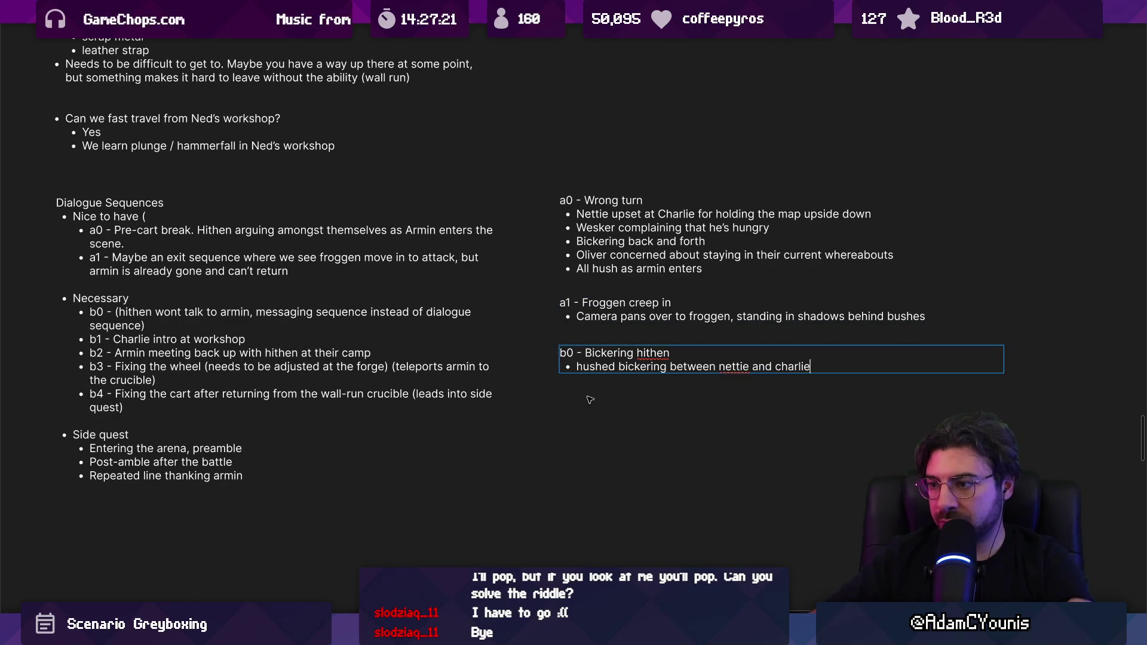
{"action": "key", "text": "ctrl+z"}
{"action": "key", "text": "ctrl+z"}
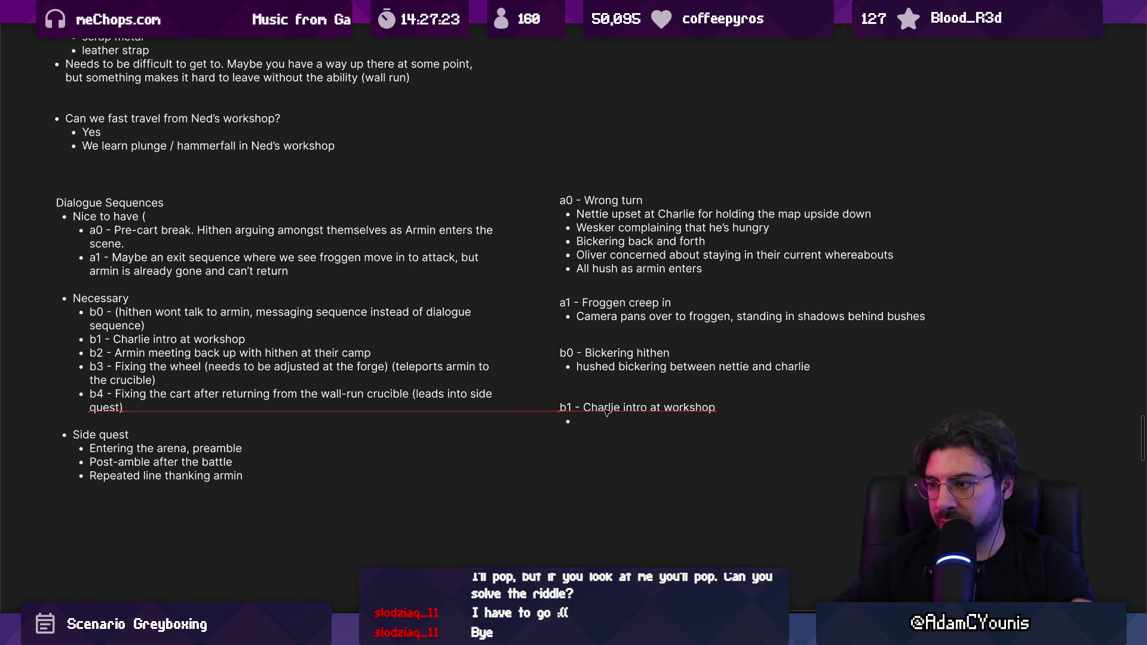
{"action": "left_click", "coordinate": [816, 368]}
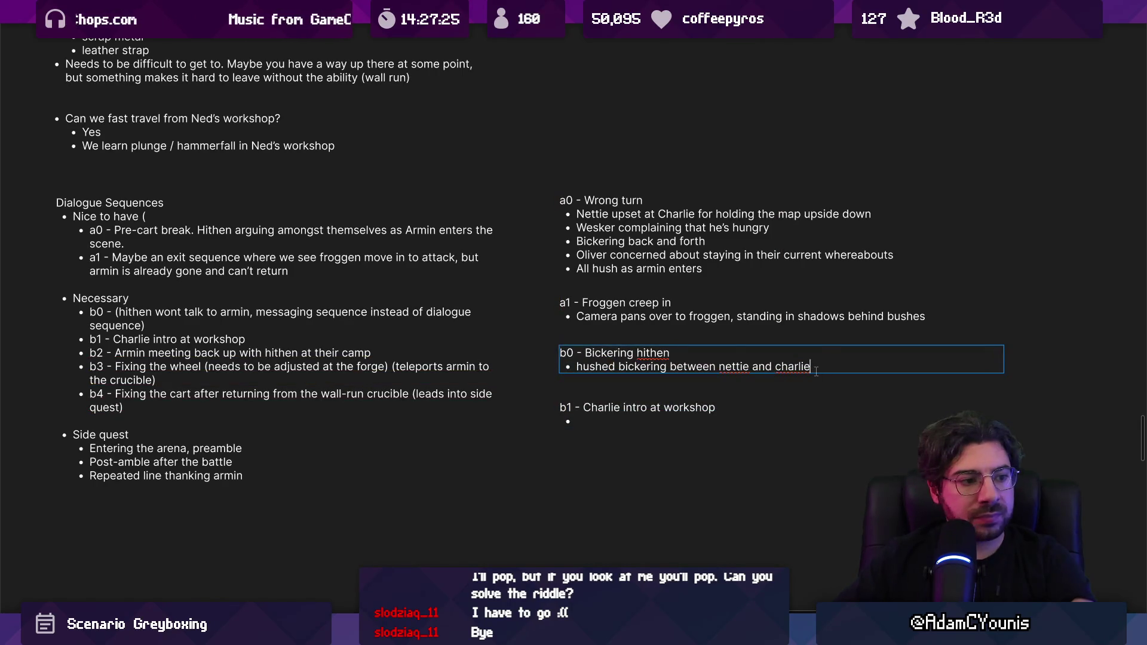
{"action": "left_click", "coordinate": [690, 408]}
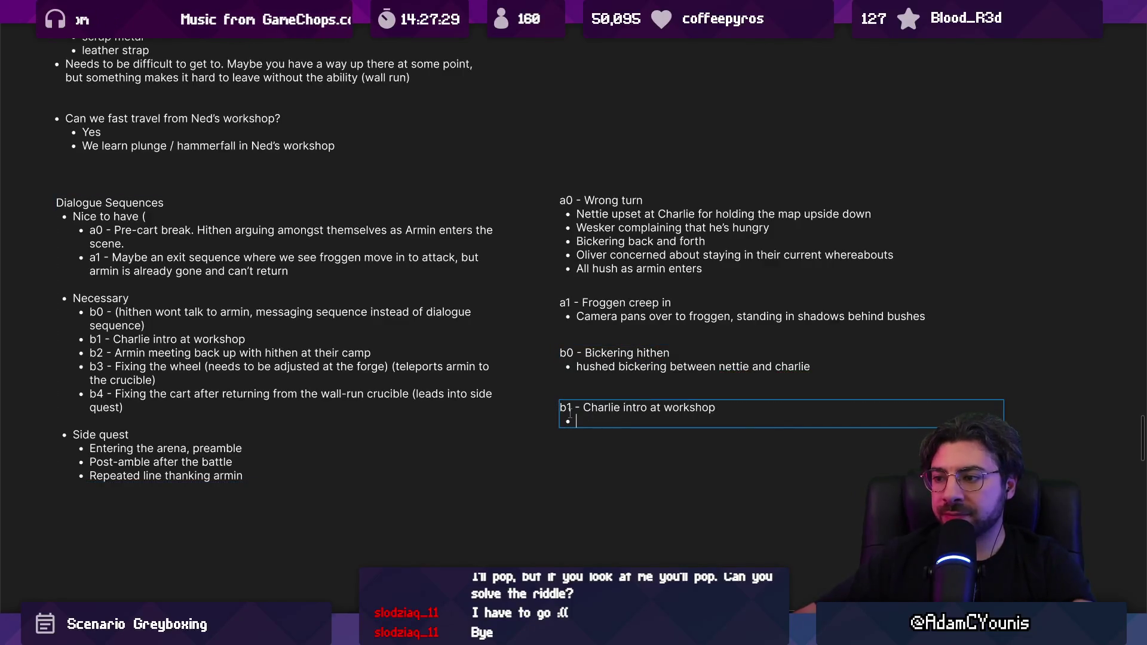
{"action": "type", "text": "charlie beseeches armin to "}
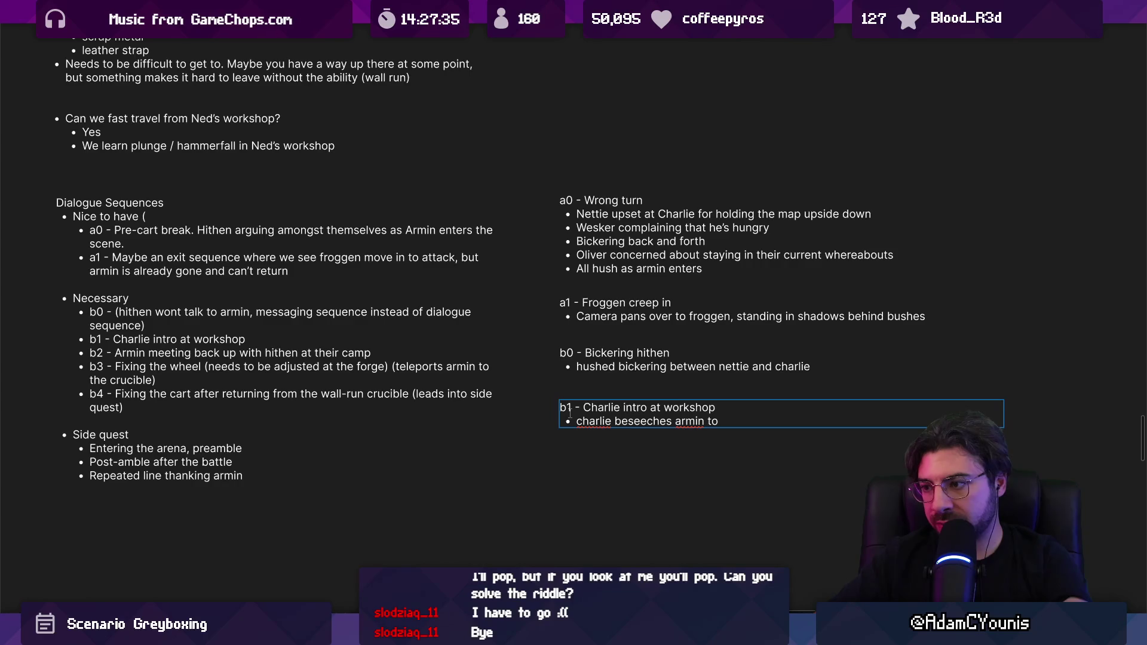
{"action": "type", "text": "help them repain"}
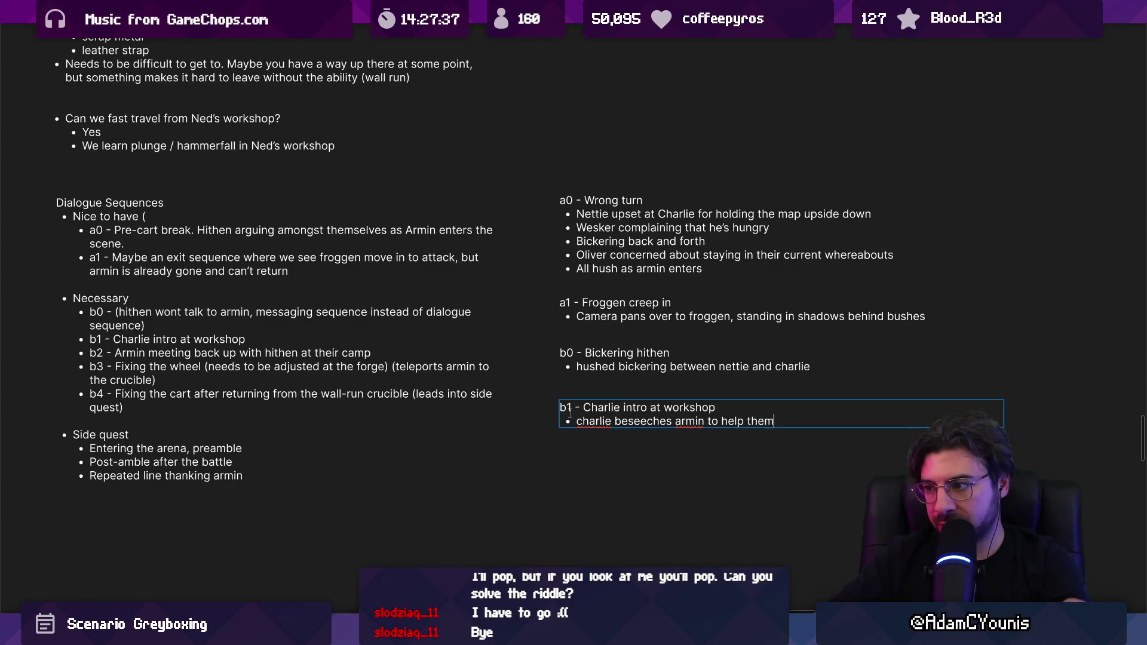
{"action": "key", "text": "BackSpace"}
{"action": "key", "text": "BackSpace"}
{"action": "type", "text": "r their wheel"}
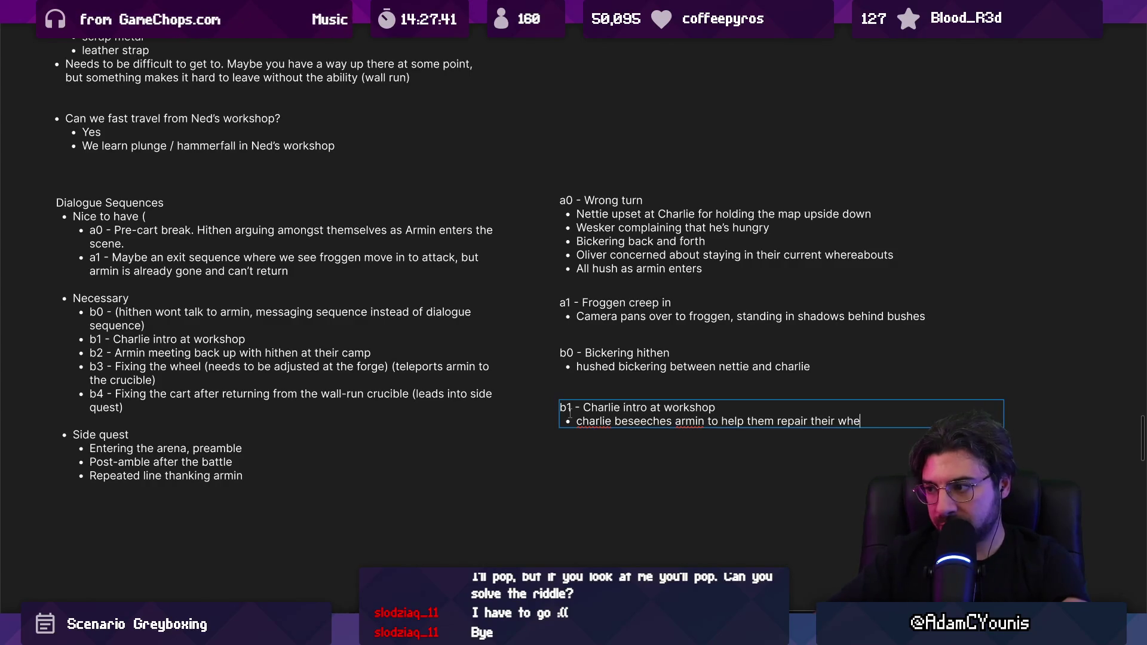
Add b1 bullets: Charlie announced the hithen need help, and explains the assault and breakage
{"action": "key", "text": "Up"}
{"action": "key", "text": "Return"}
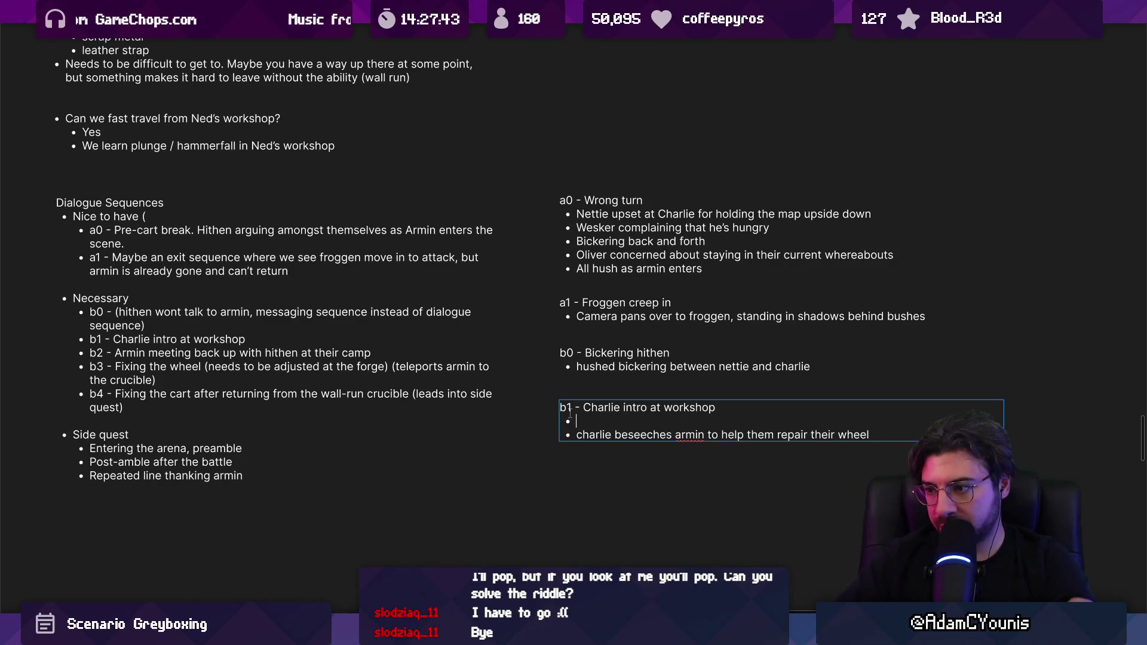
{"action": "type", "text": "charlie announced"}
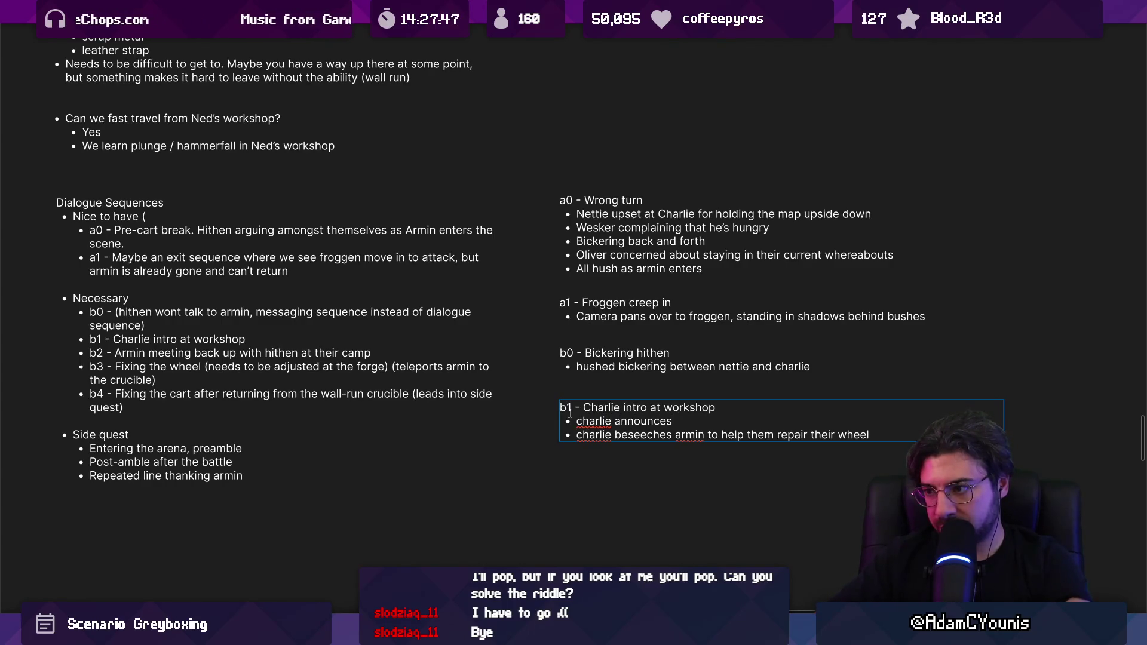
{"action": "type", "text": "the hithen are in "}
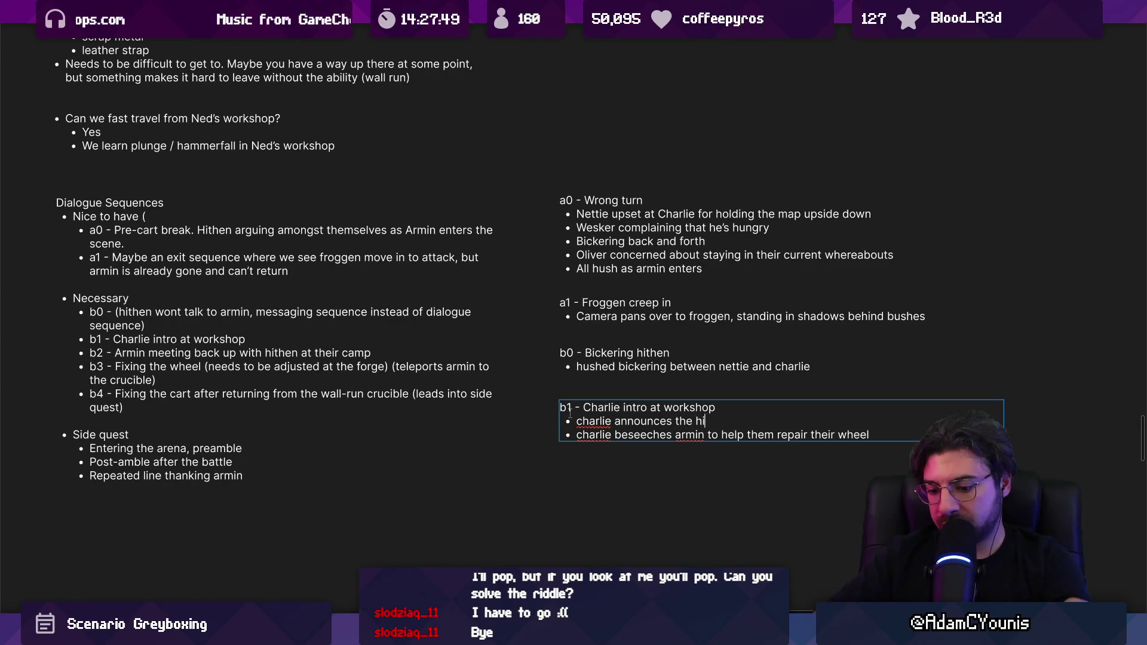
{"action": "type", "text": "nee"}
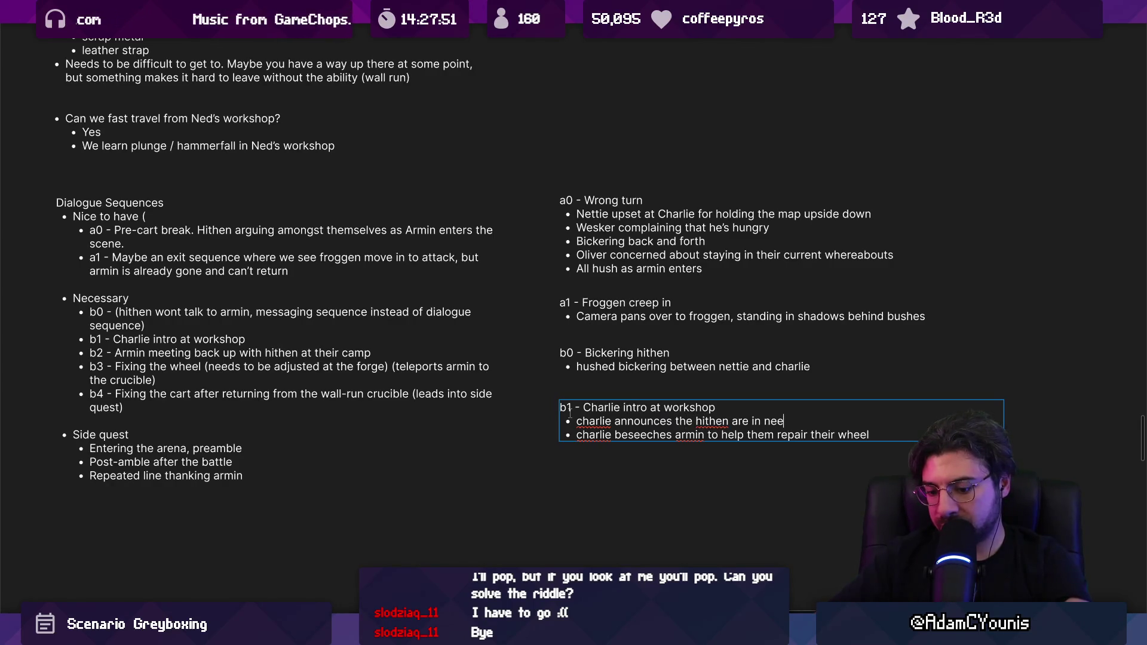
{"action": "type", "text": "d of airde"}
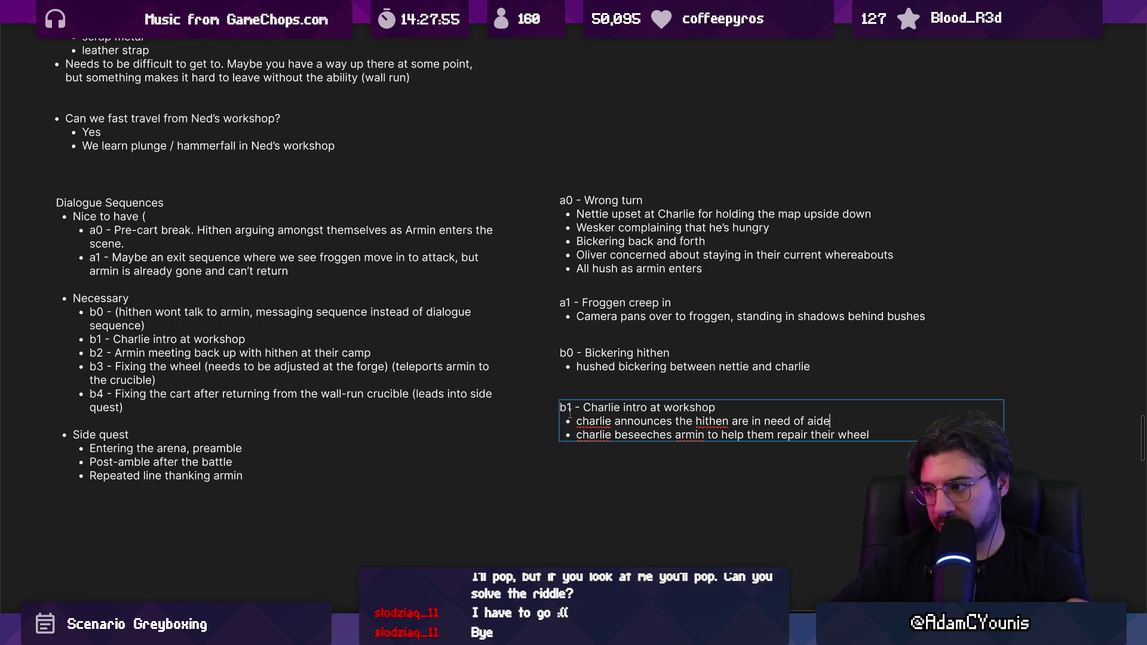
{"action": "key", "text": "BackSpace"}
{"action": "key", "text": "BackSpace"}
{"action": "key", "text": "BackSpace"}
{"action": "type", "text": "help"}
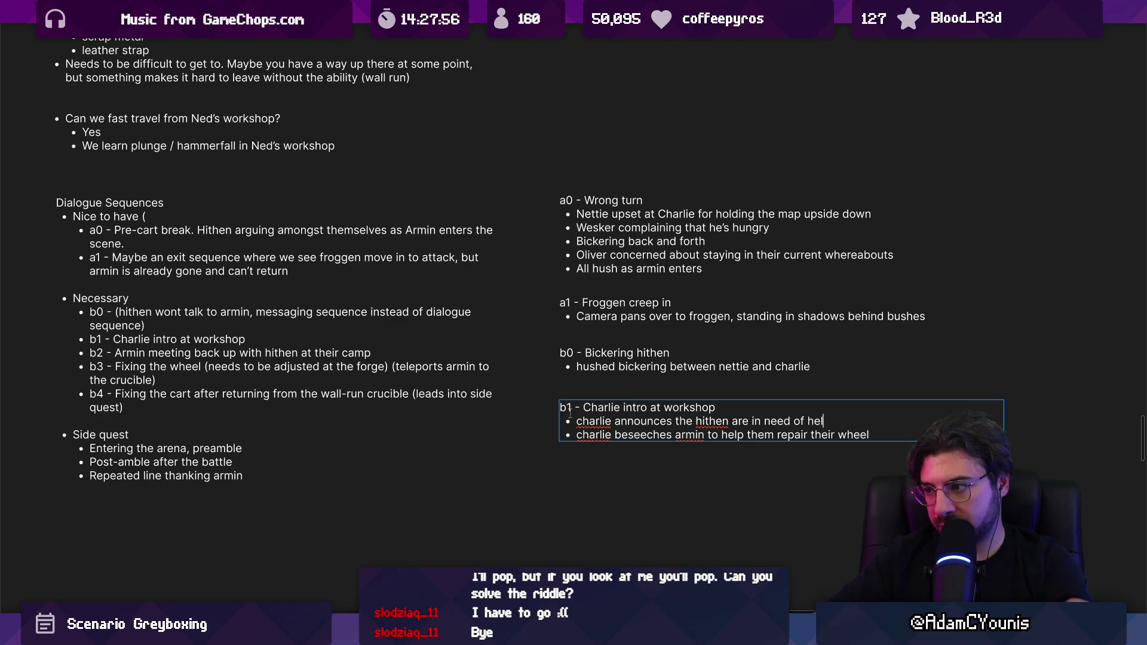
{"action": "key", "text": "Return"}
{"action": "type", "text": "explains"}
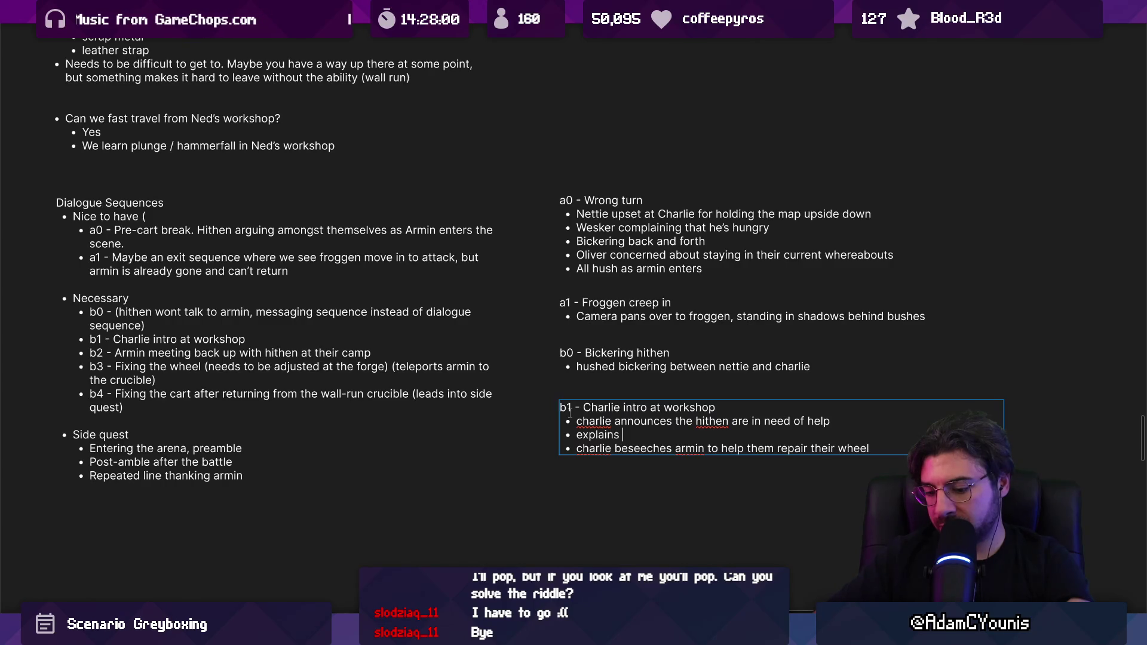
{"action": "type", "text": "d the assault, and the resulting breakage"}
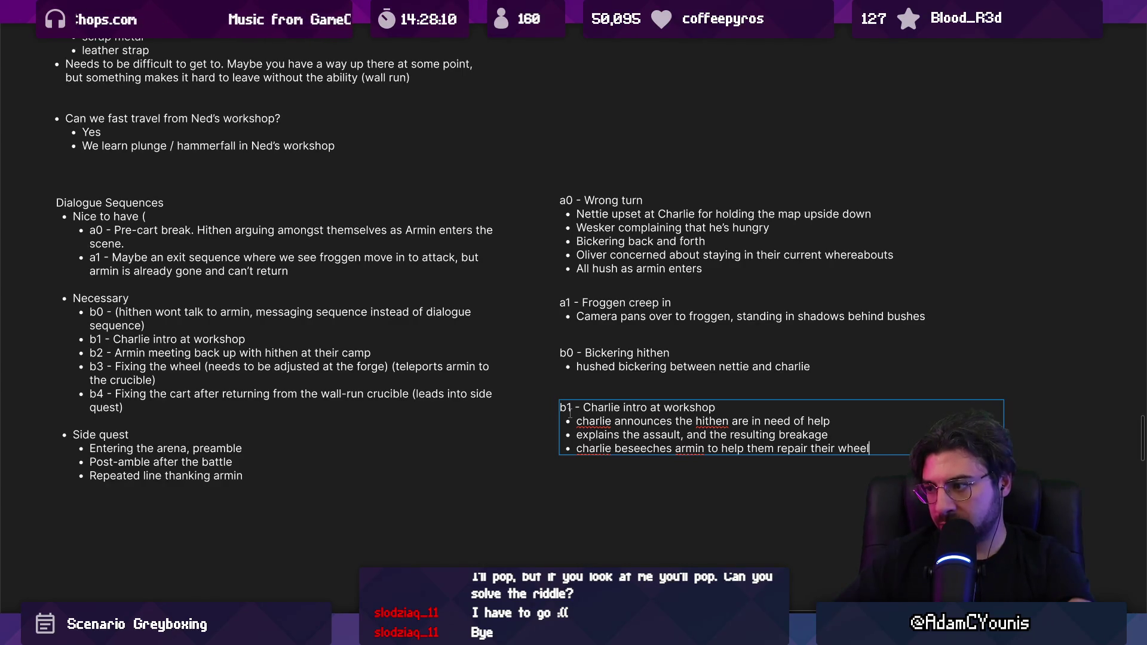
{"action": "key", "text": "Up"}
{"action": "type", "text": "(friends are in trou"}
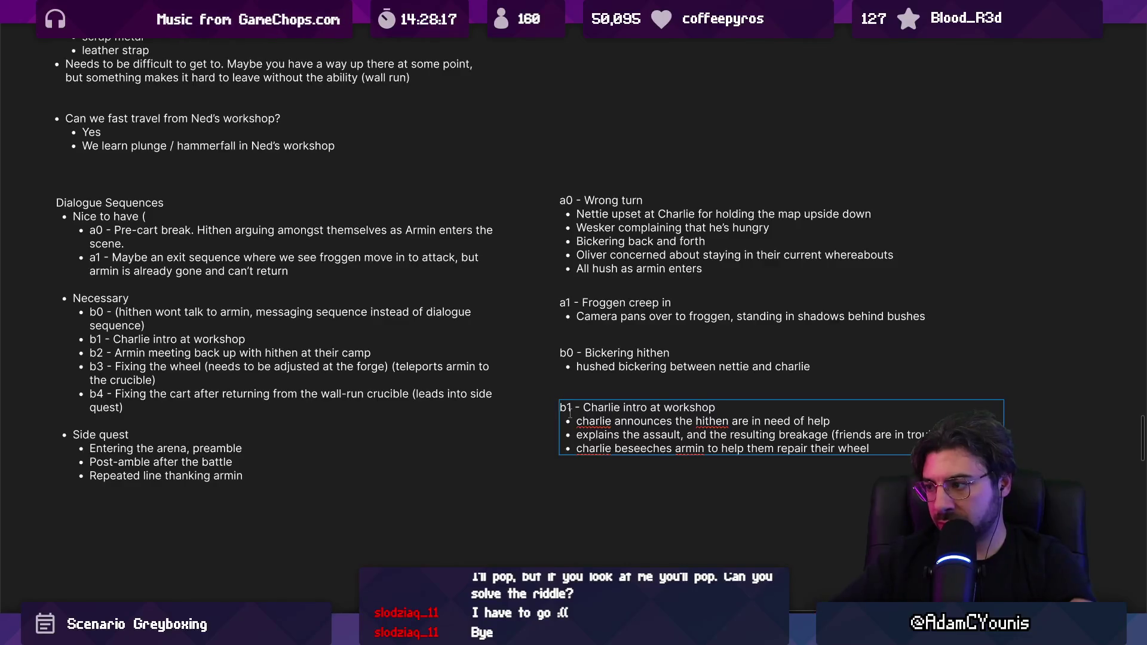
{"action": "key", "text": "Escape"}
Place the copied note below b1 and retitle it 'b2 - Rendezvous with the Hithen'
{"action": "left_click_drag", "start_coordinate": [569, 412], "coordinate": [591, 488]}
{"action": "double_click", "coordinate": [592, 488]}
{"action": "key", "text": "BackSpace"}
{"action": "type", "text": "2 - Charlie intro at workshop"}
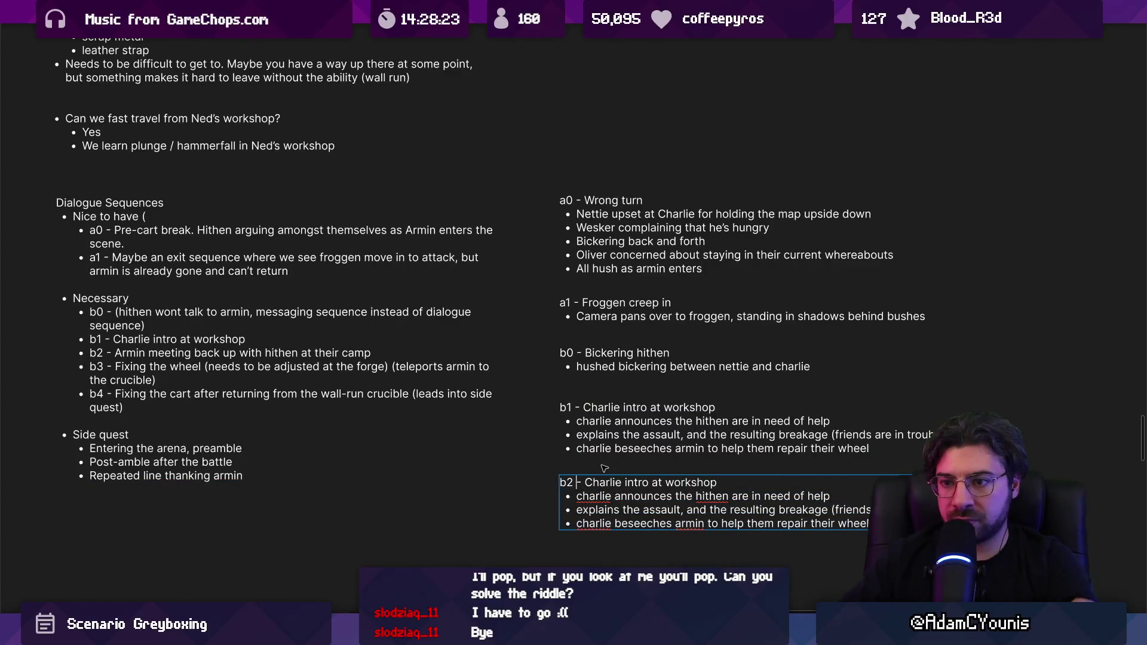
{"action": "key", "text": "ctrl+shift+Right"}
{"action": "key", "text": "ctrl+shift+Right"}
{"action": "key", "text": "ctrl+shift+Right"}
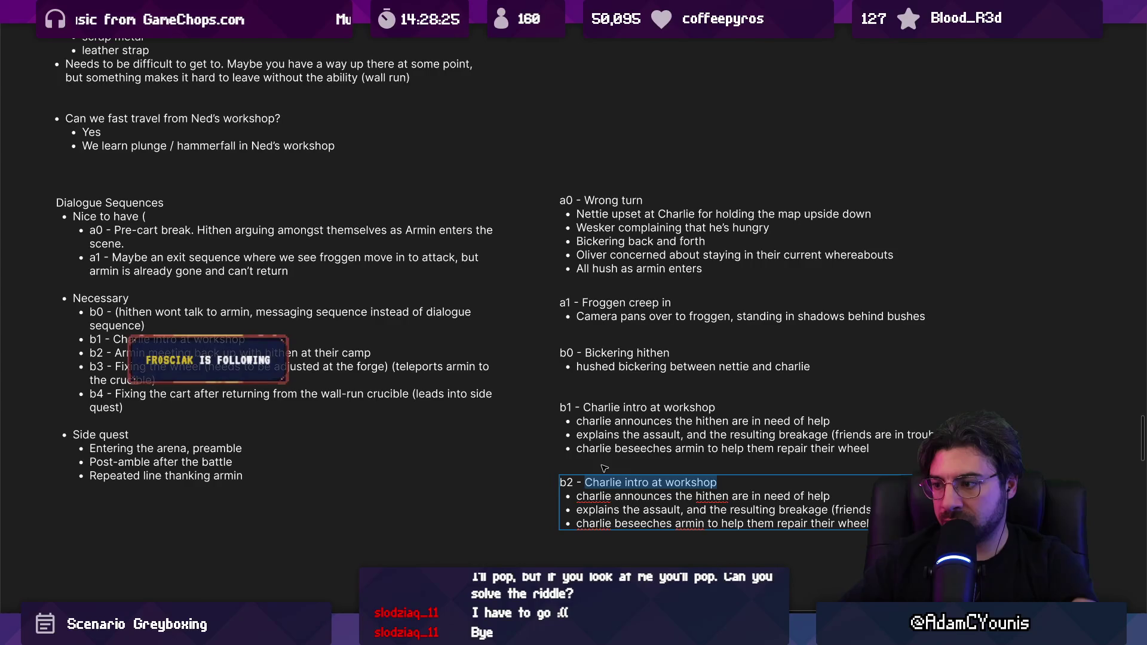
{"action": "type", "text": "Finding the Hithen"}
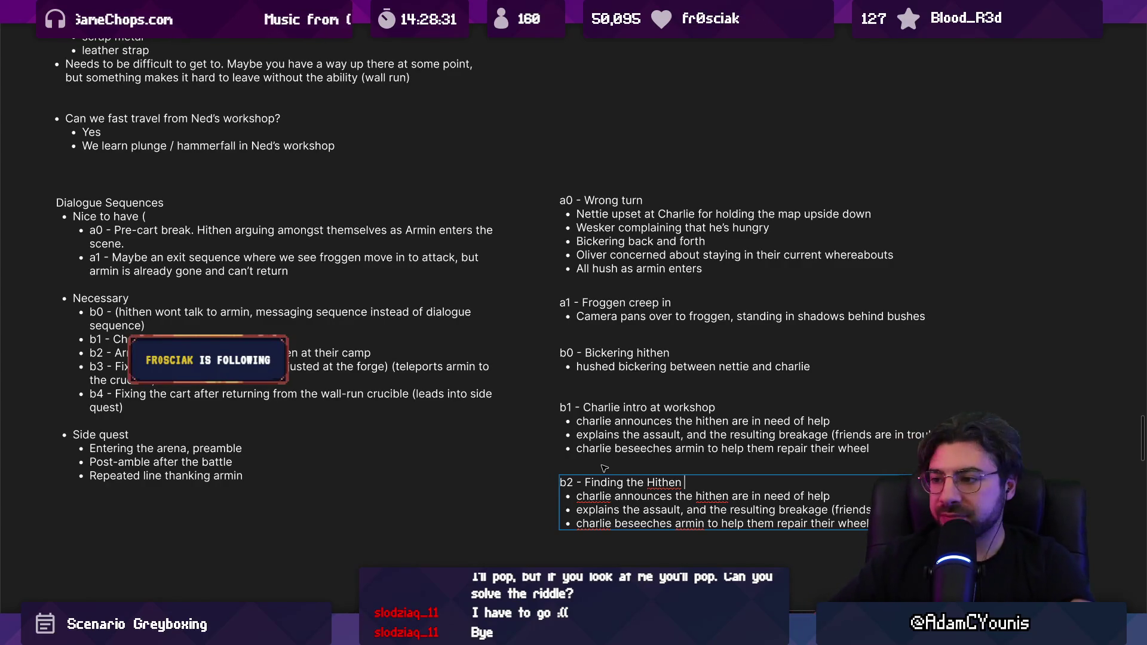
{"action": "key", "text": "ctrl+Left"}
{"action": "key", "text": "ctrl+Left"}
{"action": "key", "text": "ctrl+shift+Left"}
{"action": "type", "text": "Rendez"}
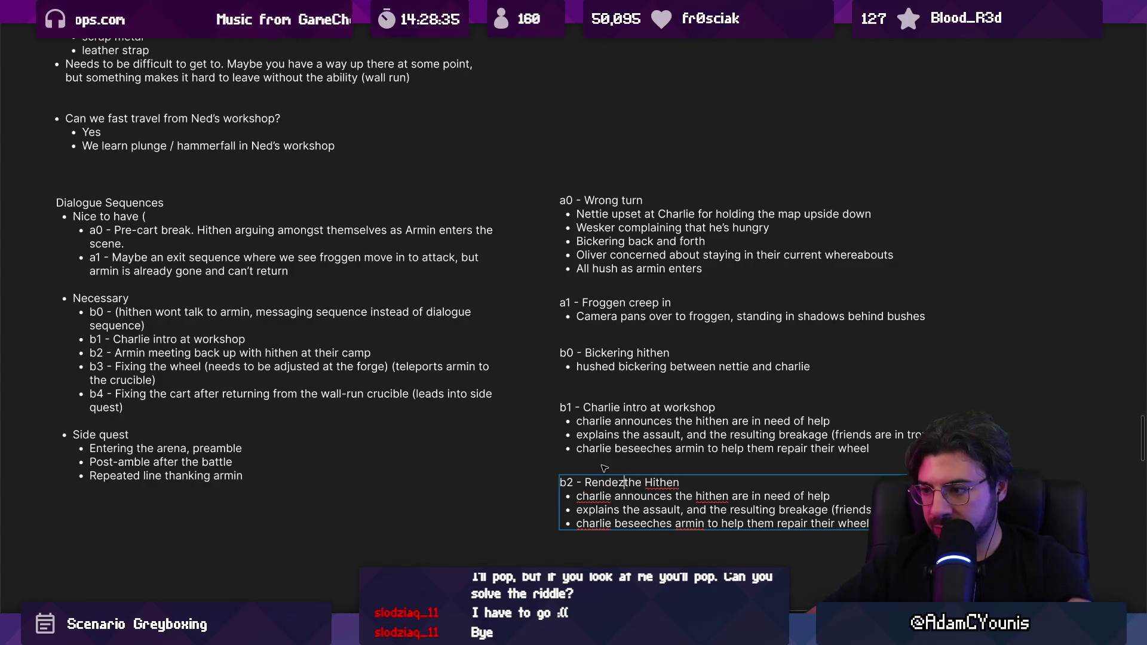
{"action": "type", "text": "vous with"}
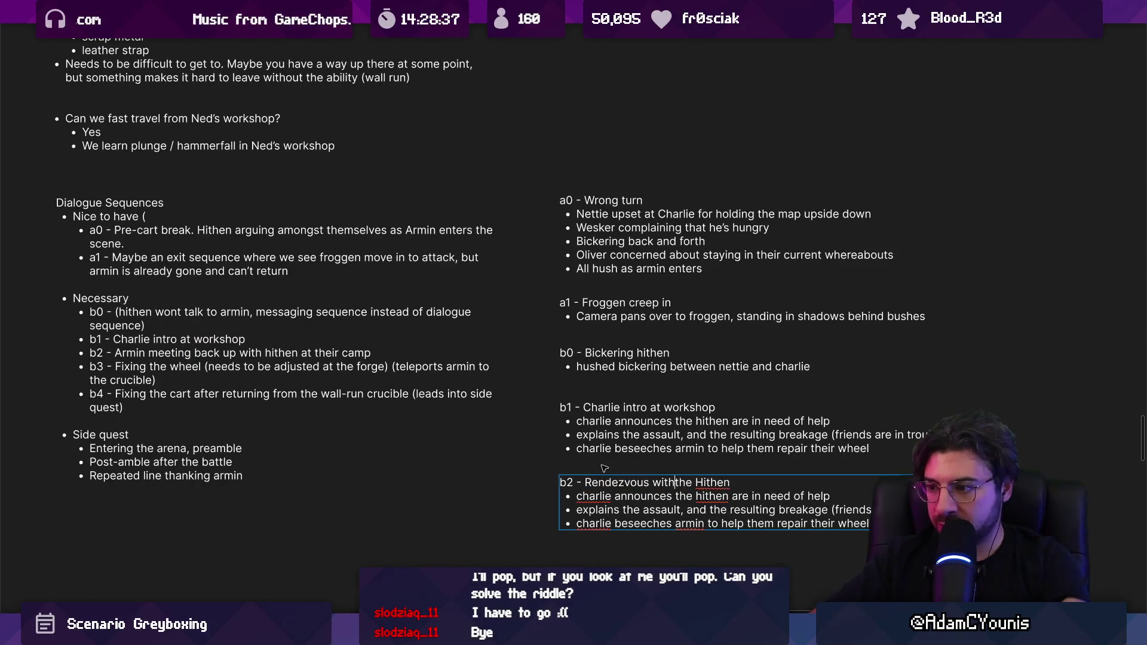
Replace the copied bullets with 'Armin returns with the fixed wheel' and 'Gratitude from the hithen'
{"action": "key", "text": "Down"}
{"action": "key", "text": "Home"}
{"action": "key", "text": "shift+Down"}
{"action": "key", "text": "shift+Down"}
{"action": "key", "text": "shift+End"}
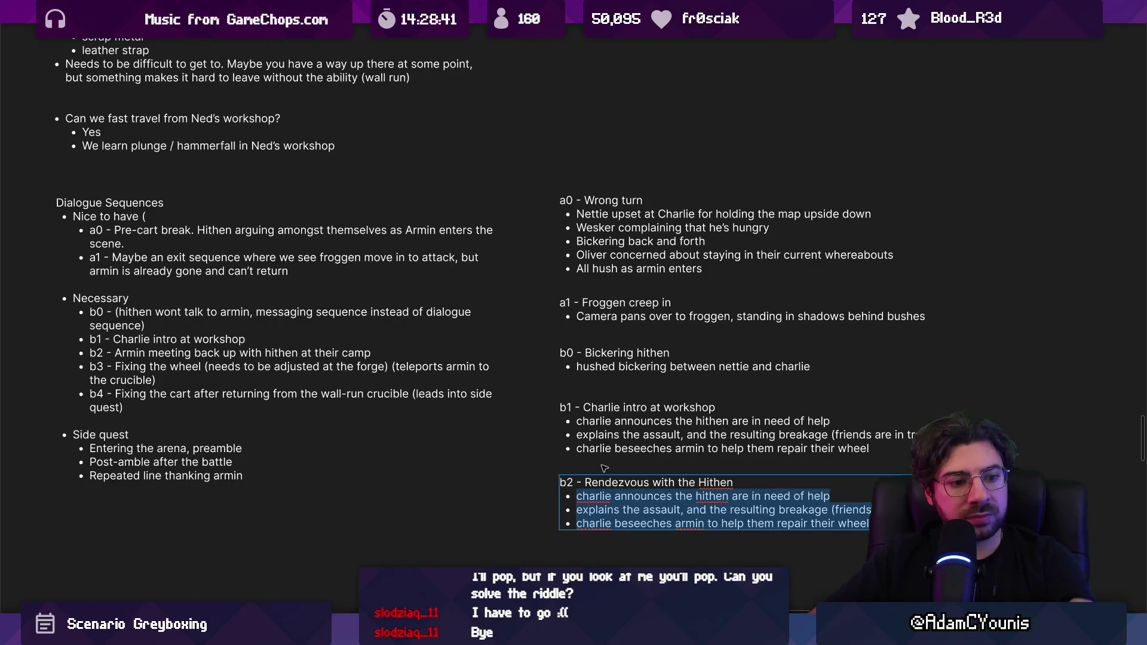
{"action": "type", "text": "Armin returns wth"}
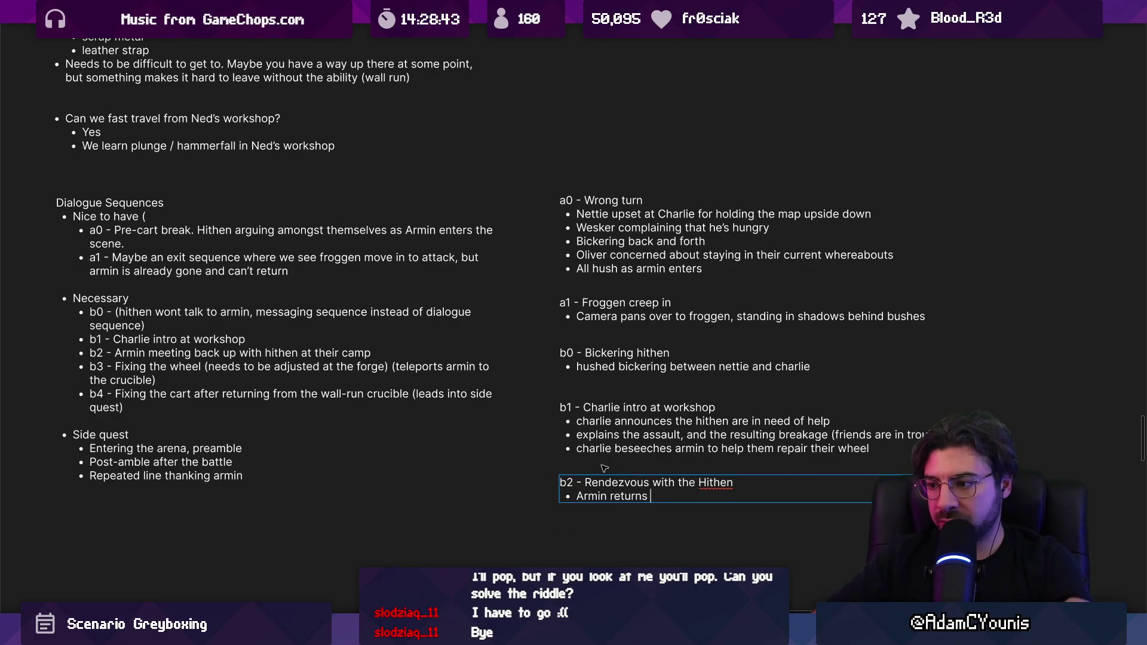
{"action": "key", "text": "BackSpace"}
{"action": "key", "text": "BackSpace"}
{"action": "type", "text": "ith t"}
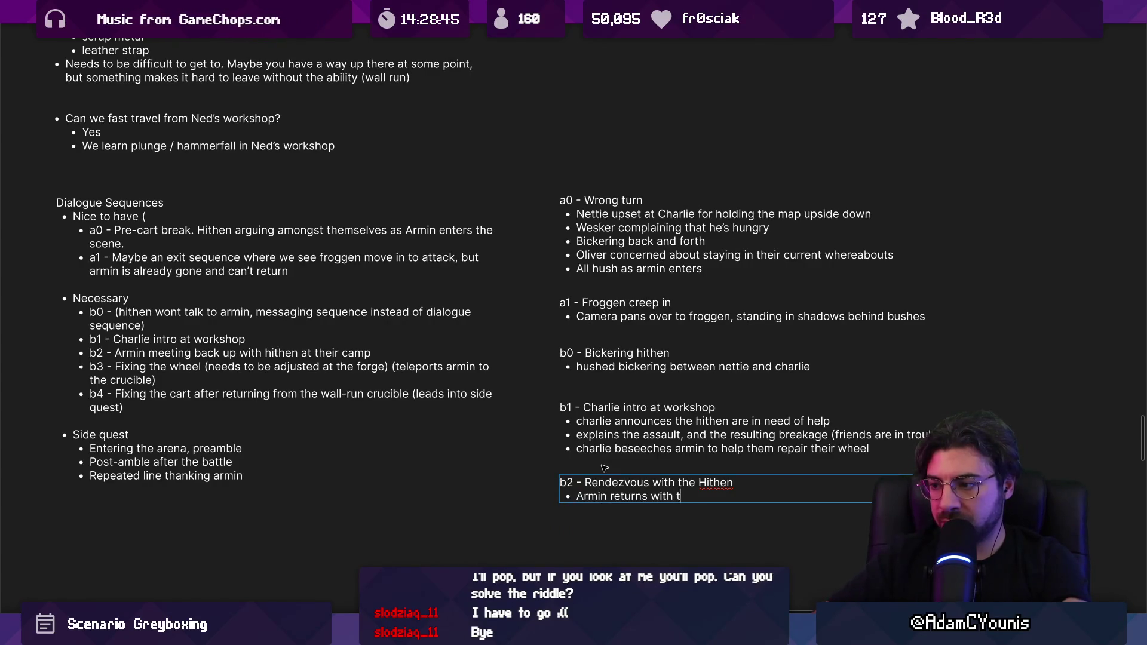
{"action": "type", "text": "he fixed wheel"}
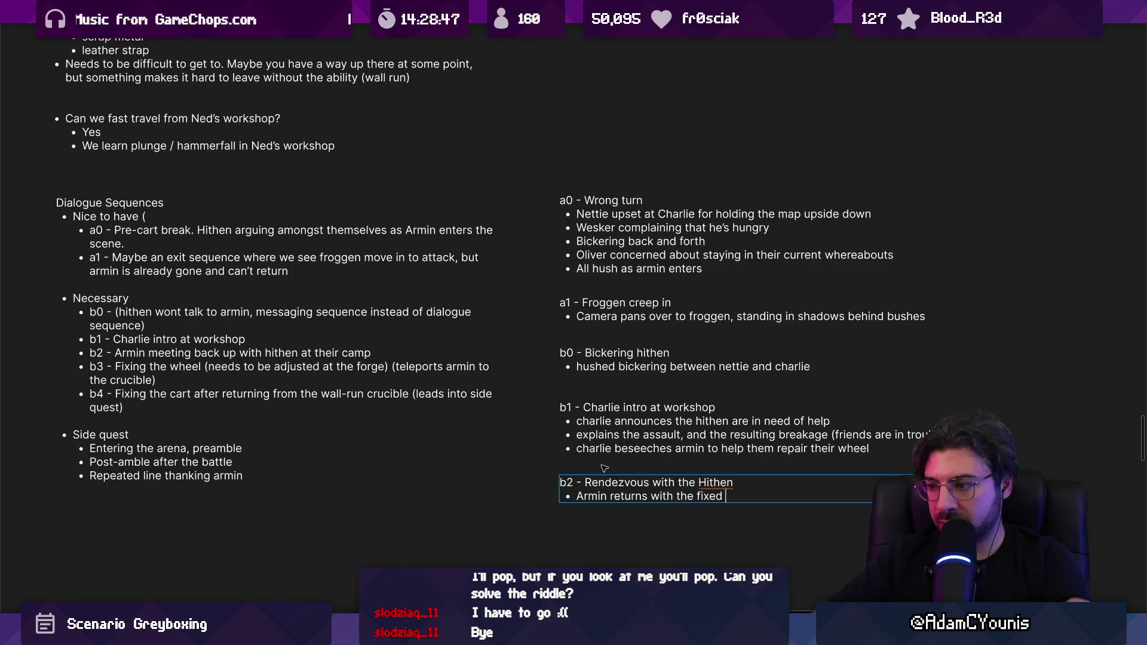
{"action": "key", "text": "Return"}
{"action": "type", "text": "Gratitude from the hithen"}
Add the b2 bullets 'Won't fit correctly' and 'Point to crucible anvil'
{"action": "key", "text": "Return"}
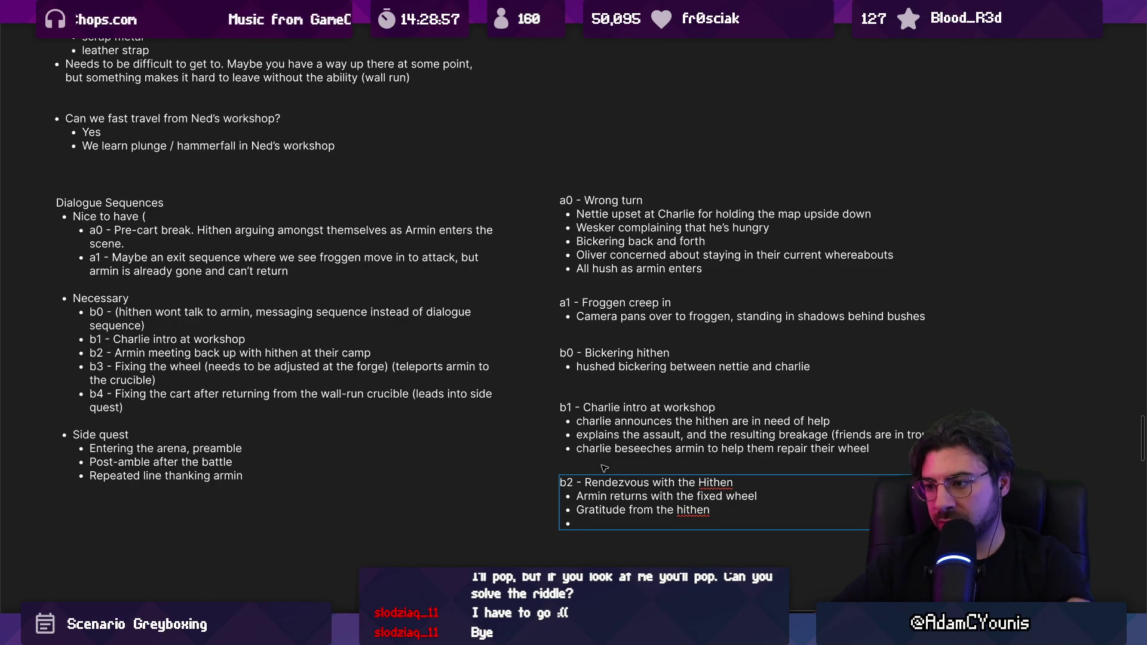
{"action": "type", "text": "Nett"}
{"action": "key", "text": "BackSpace"}
{"action": "key", "text": "BackSpace"}
{"action": "key", "text": "BackSpace"}
{"action": "type", "text": "Won't fit co"}
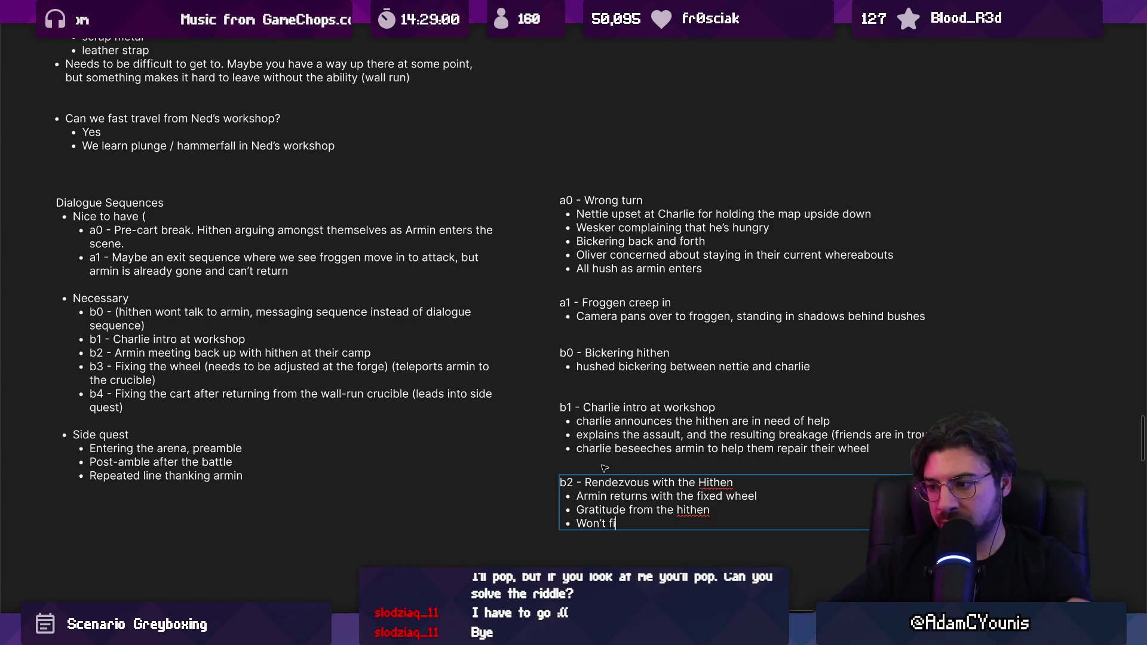
{"action": "type", "text": "rrectly"}
{"action": "key", "text": "Return"}
{"action": "type", "text": "Point to a"}
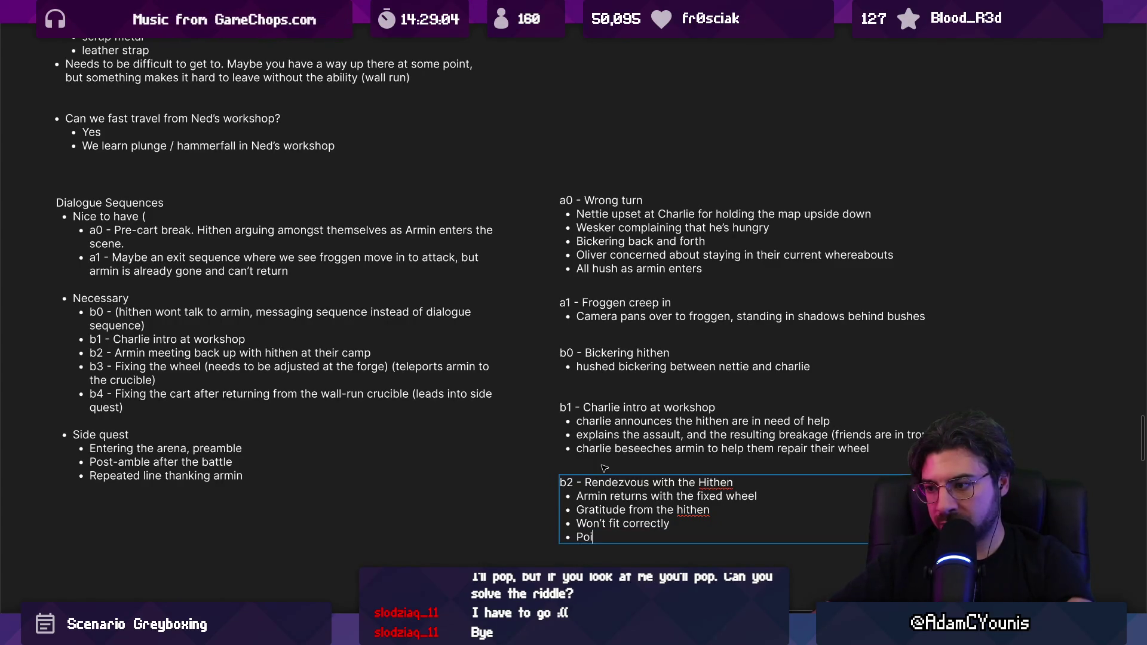
{"action": "key", "text": "BackSpace"}
{"action": "type", "text": "crucible anvil"}
Add the final b2 bullets 'Some discussion about what it is' and 'Armin disappears'
{"action": "key", "text": "Return"}
{"action": "type", "text": "Armin"}
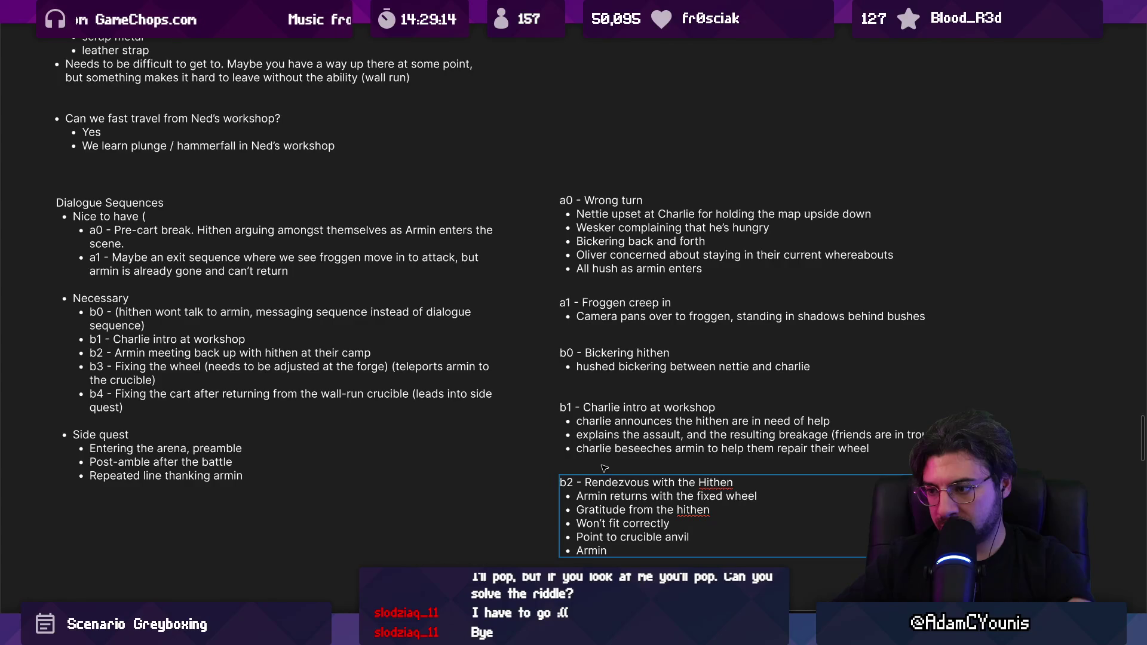
{"action": "key", "text": "BackSpace"}
{"action": "key", "text": "BackSpace"}
{"action": "key", "text": "BackSpace"}
{"action": "type", "text": "Dome"}
{"action": "key", "text": "BackSpace"}
{"action": "key", "text": "BackSpace"}
{"action": "key", "text": "BackSpace"}
{"action": "type", "text": "Some d"}
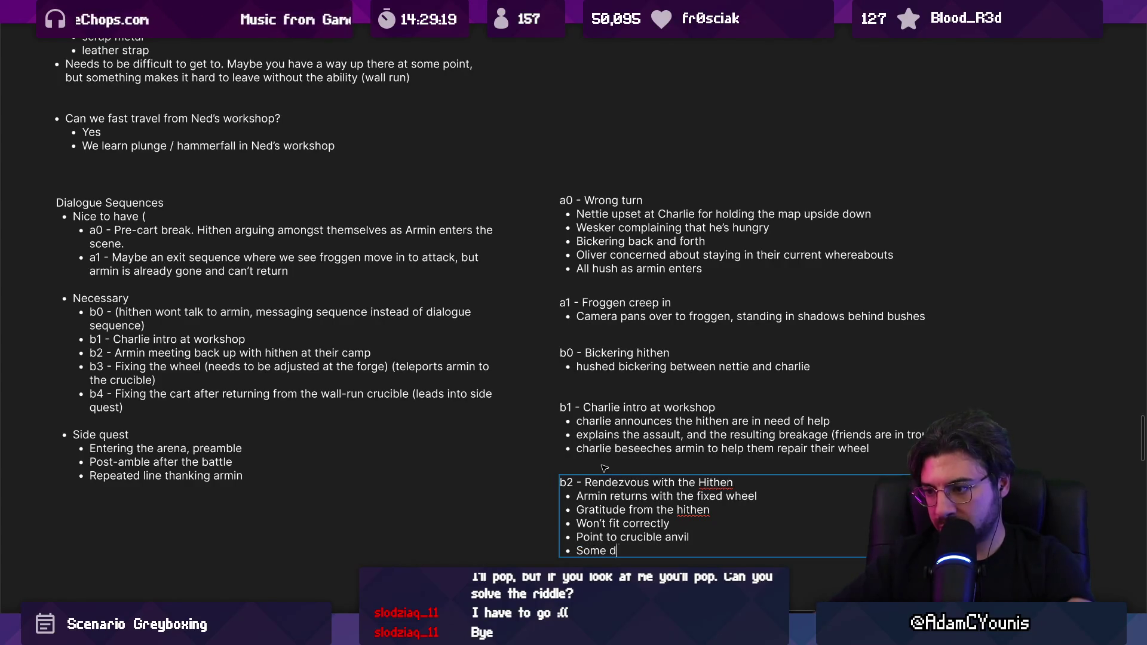
{"action": "type", "text": "iscussion about what it is"}
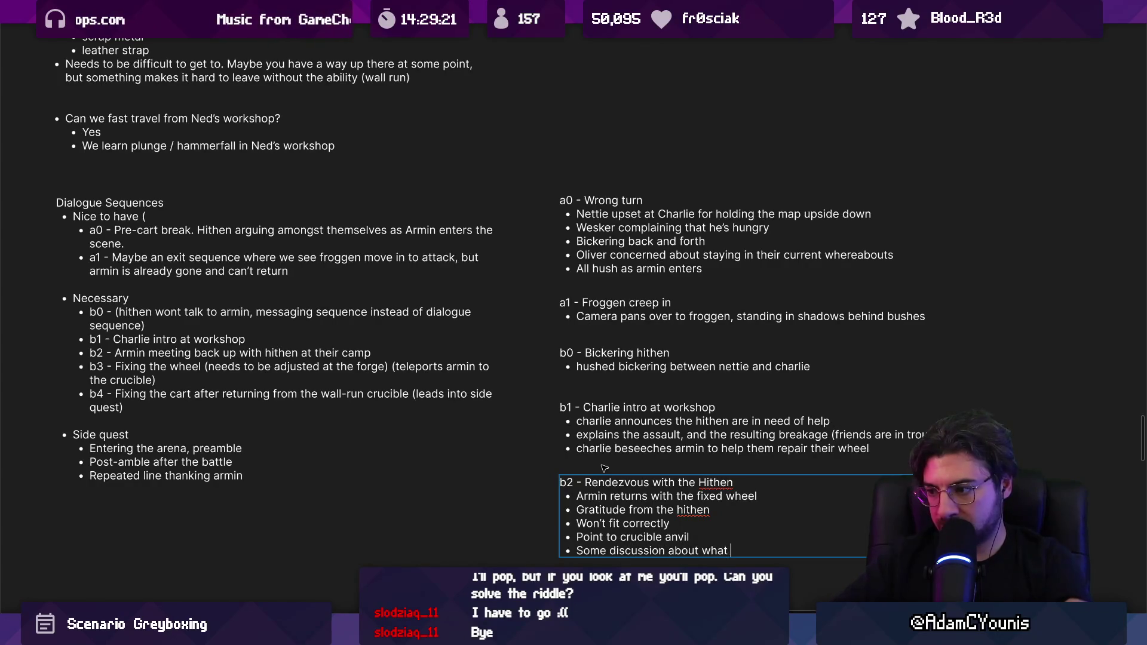
{"action": "key", "text": "Return"}
{"action": "type", "text": "Armin disappears"}
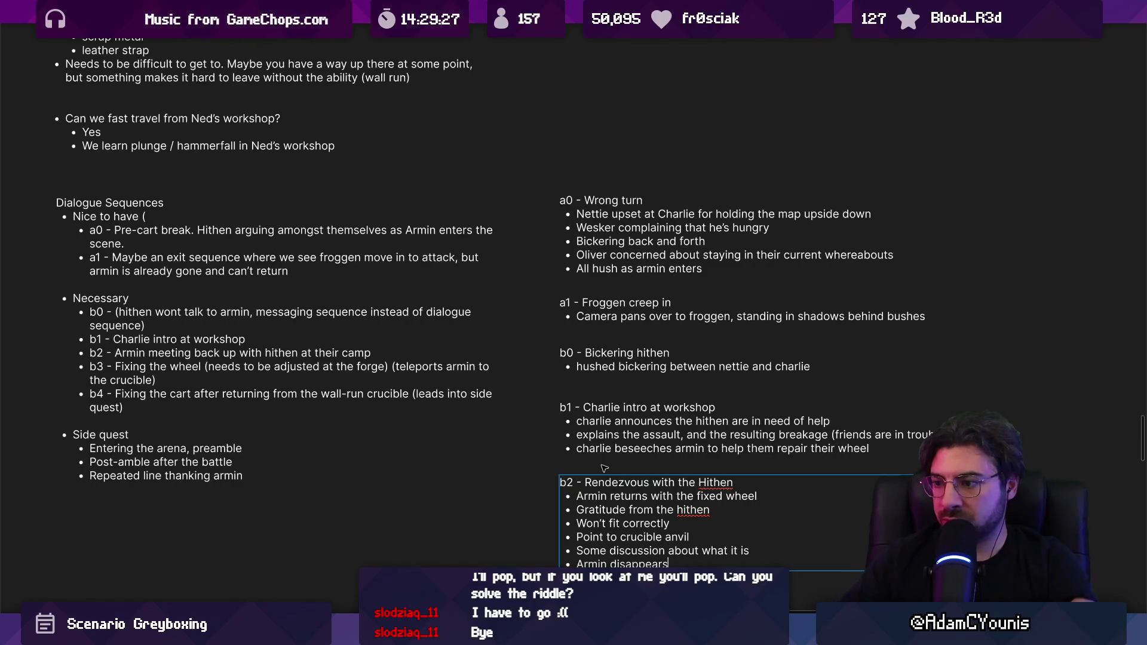
{"action": "scroll", "coordinate": [604, 469], "scroll_direction": "down", "scroll_amount": 2}
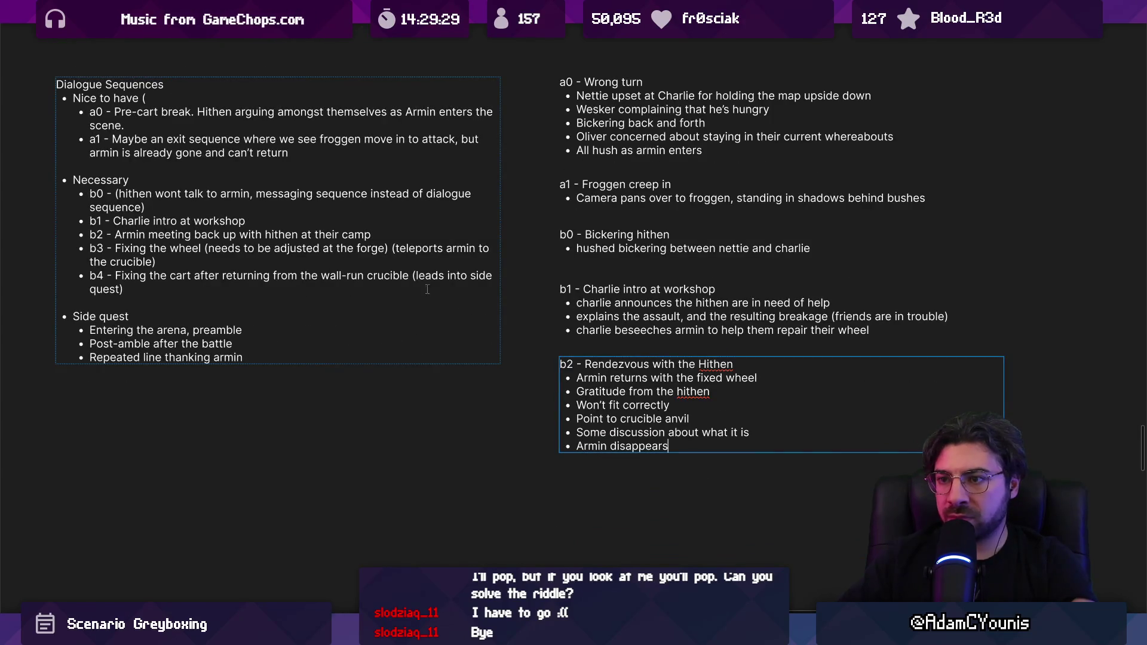
Duplicate the b2 note below itself and renumber the copy's heading to b3
{"action": "left_click_drag", "start_coordinate": [633, 411], "coordinate": [631, 533]}
{"action": "left_click", "coordinate": [584, 478]}
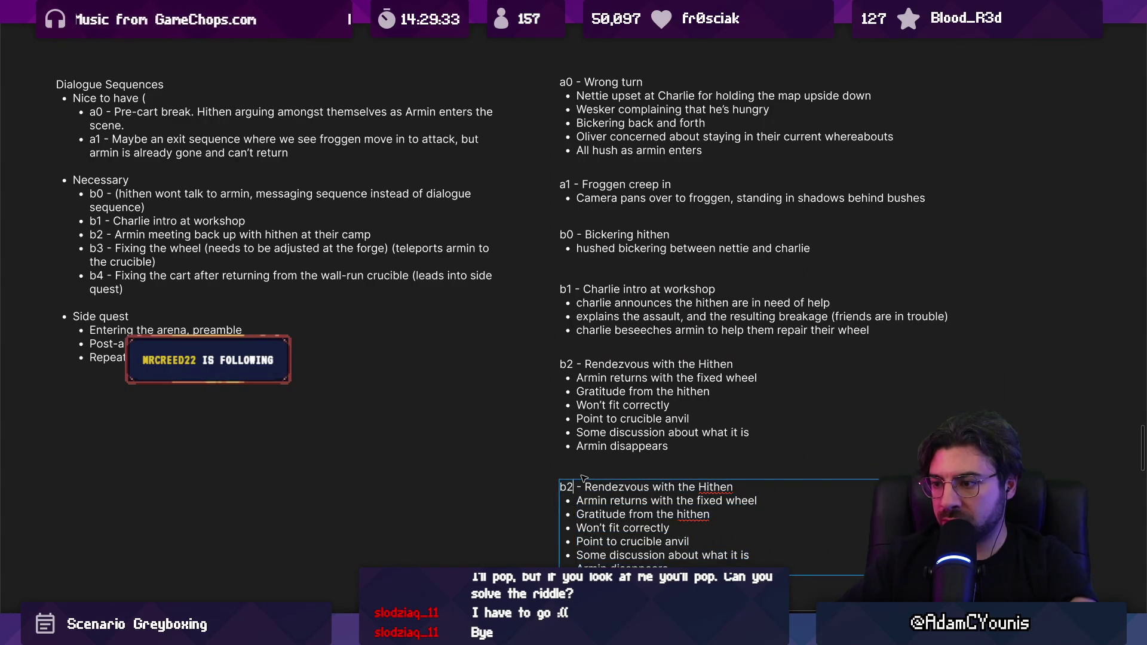
{"action": "key", "text": "BackSpace"}
{"action": "type", "text": "3"}
{"action": "key", "text": "ctrl+Right"}
{"action": "key", "text": "ctrl+shift+Right"}
{"action": "key", "text": "ctrl+shift+Right"}
{"action": "key", "text": "ctrl+shift+Right"}
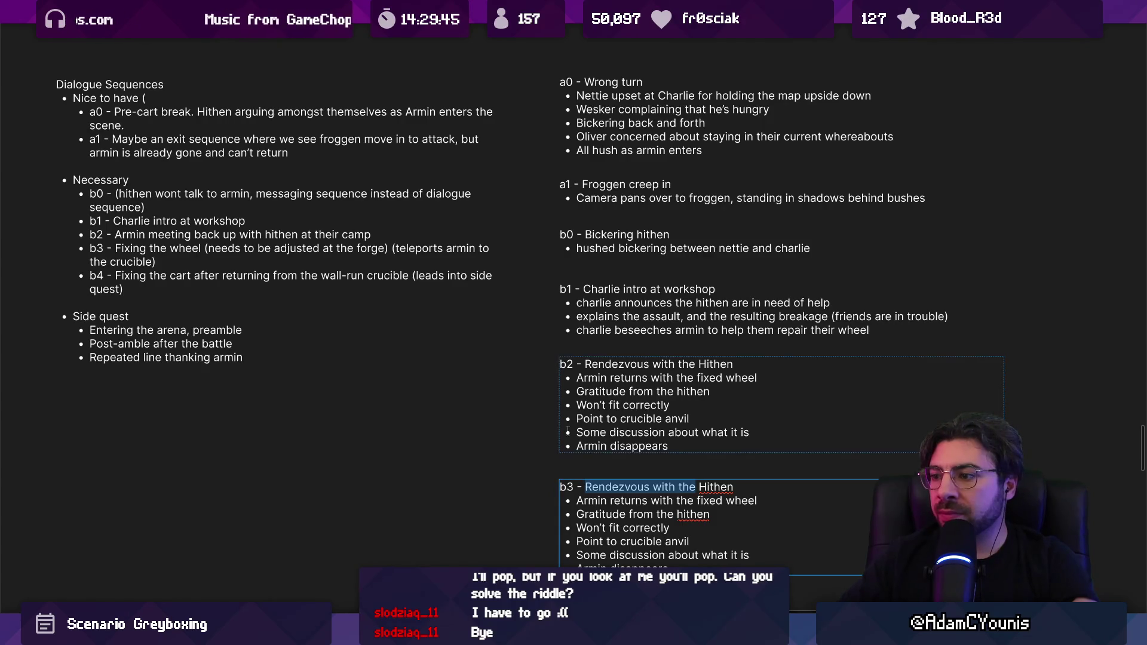
Relabel the original heading 'b2 - b3' and renumber the copy b4, clearing its old title
{"action": "left_click", "coordinate": [575, 365]}
{"action": "type", "text": "- b3"}
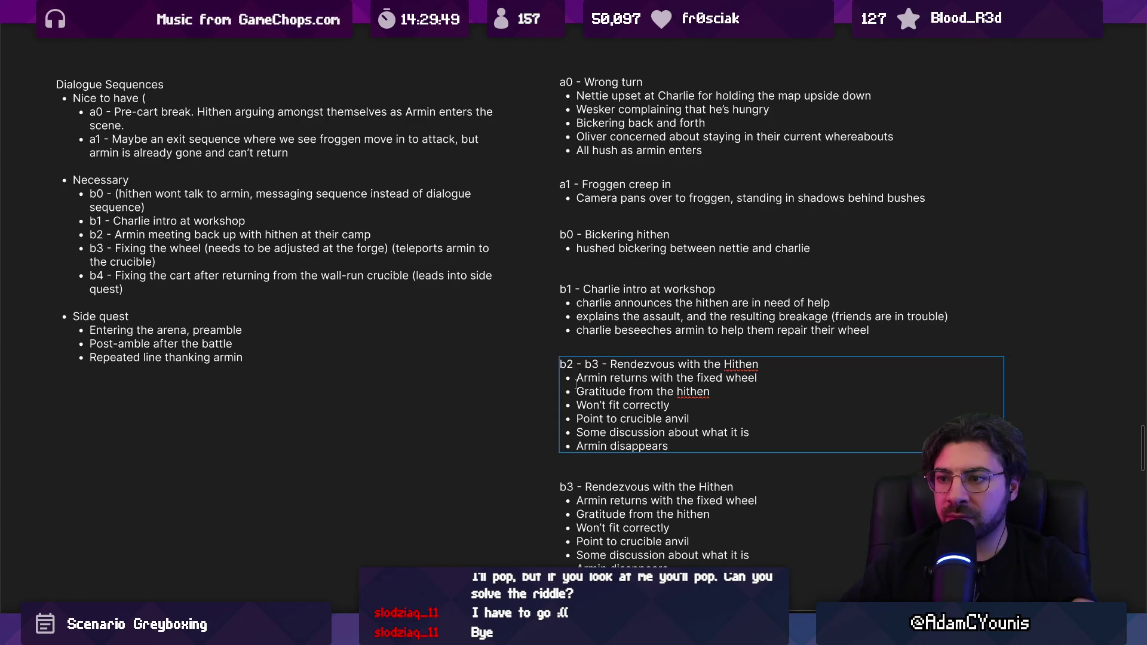
{"action": "left_click", "coordinate": [574, 487]}
{"action": "key", "text": "BackSpace"}
{"action": "type", "text": "4"}
{"action": "key", "text": "ctrl+shift+Right"}
{"action": "key", "text": "ctrl+shift+Right"}
{"action": "key", "text": "ctrl+shift+Right"}
{"action": "key", "text": "ctrl+shift+Right"}
{"action": "type", "text": "Back ro"}
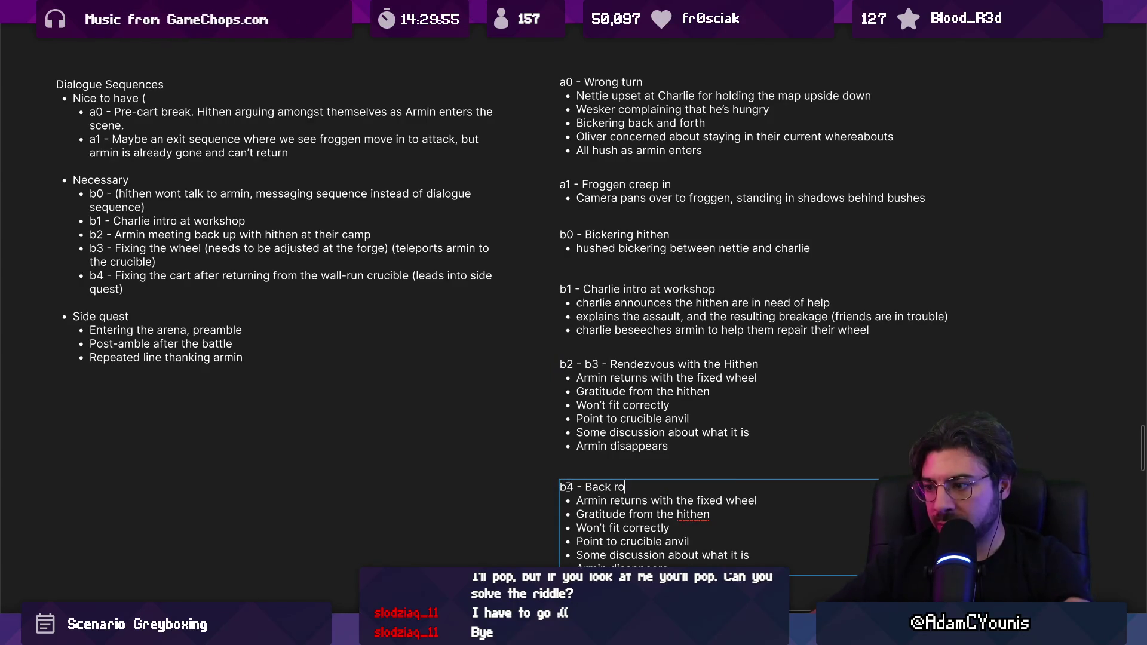
{"action": "key", "text": "BackSpace"}
{"action": "key", "text": "BackSpace"}
{"action": "key", "text": "BackSpace"}
Title the b4 note 'Out of the fire'
{"action": "type", "text": "Out of the fryui"}
{"action": "key", "text": "BackSpace"}
{"action": "key", "text": "BackSpace"}
{"action": "type", "text": "ying pan"}
{"action": "key", "text": "ctrl+shift+Left"}
{"action": "key", "text": "ctrl+shift+Left"}
{"action": "type", "text": "fire"}
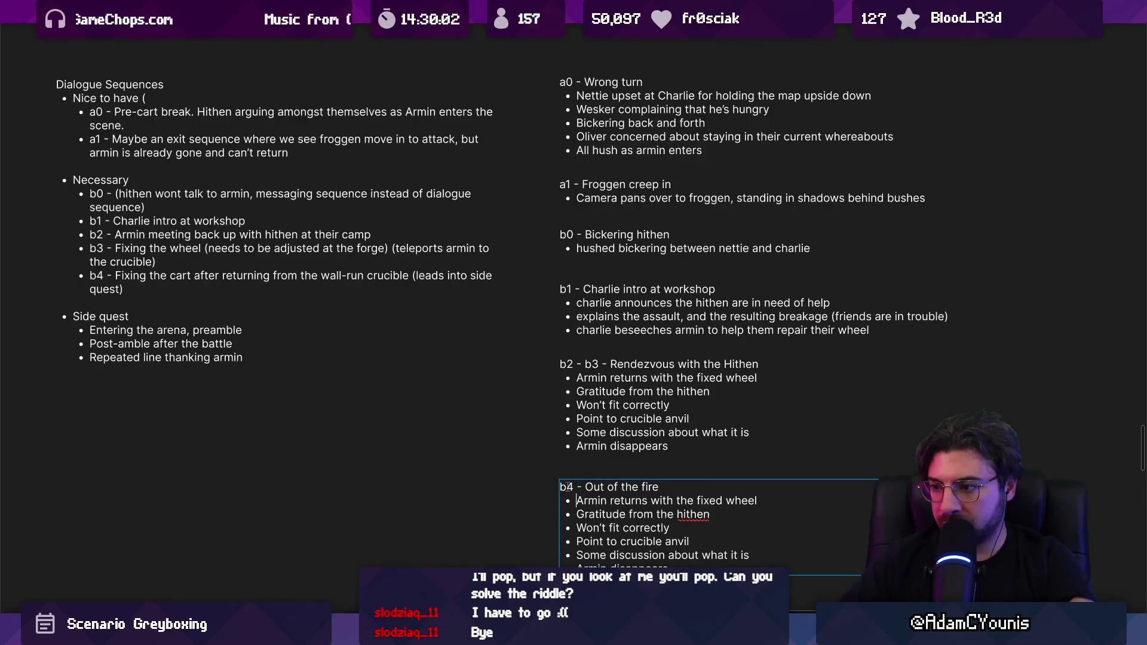
Replace the b4 bullets with 'Armin returns from crucible', 'It's been hours', 'Slots the wheel back together'
{"action": "key", "text": "shift+Down"}
{"action": "key", "text": "shift+Down"}
{"action": "key", "text": "shift+Down"}
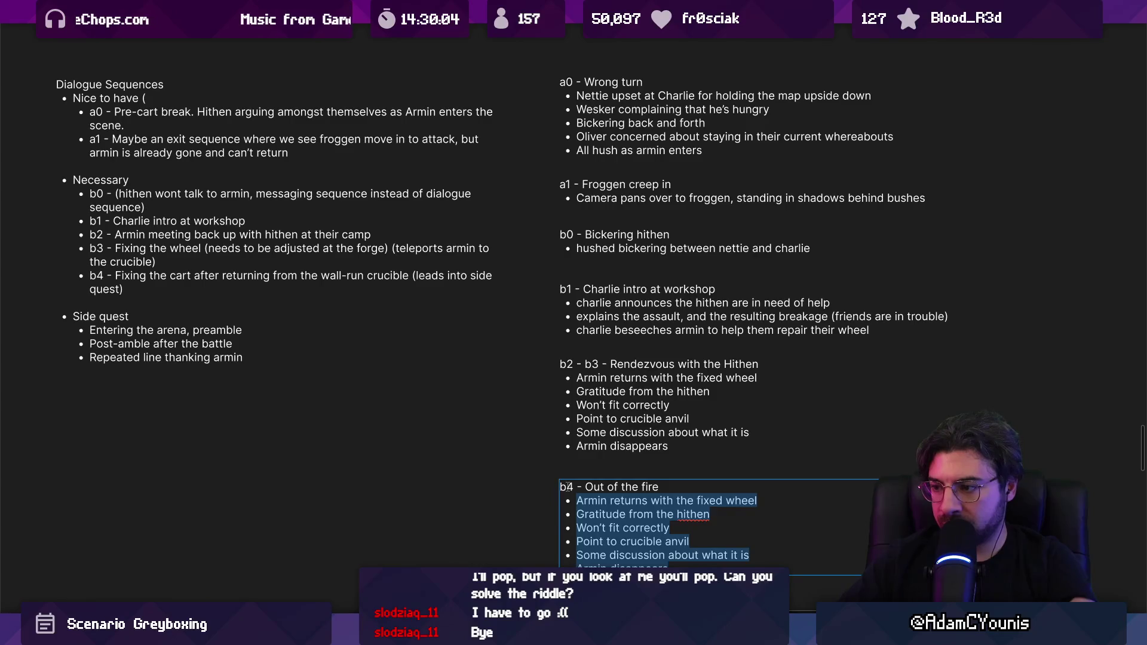
{"action": "type", "text": "Armn"}
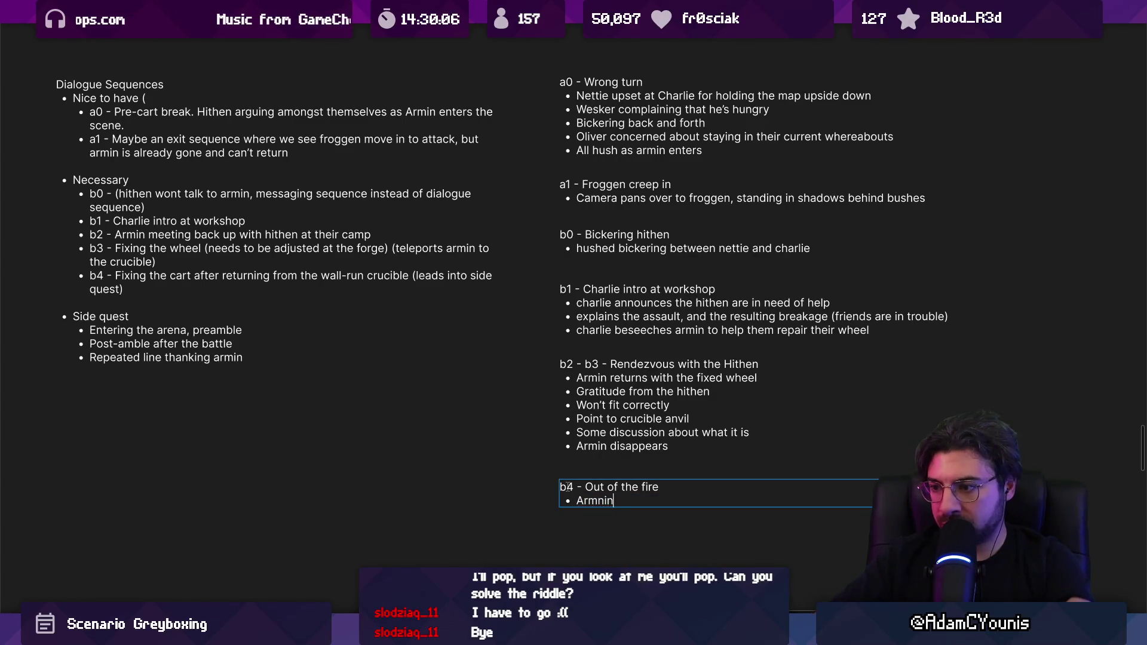
{"action": "key", "text": "BackSpace"}
{"action": "type", "text": "in returnb"}
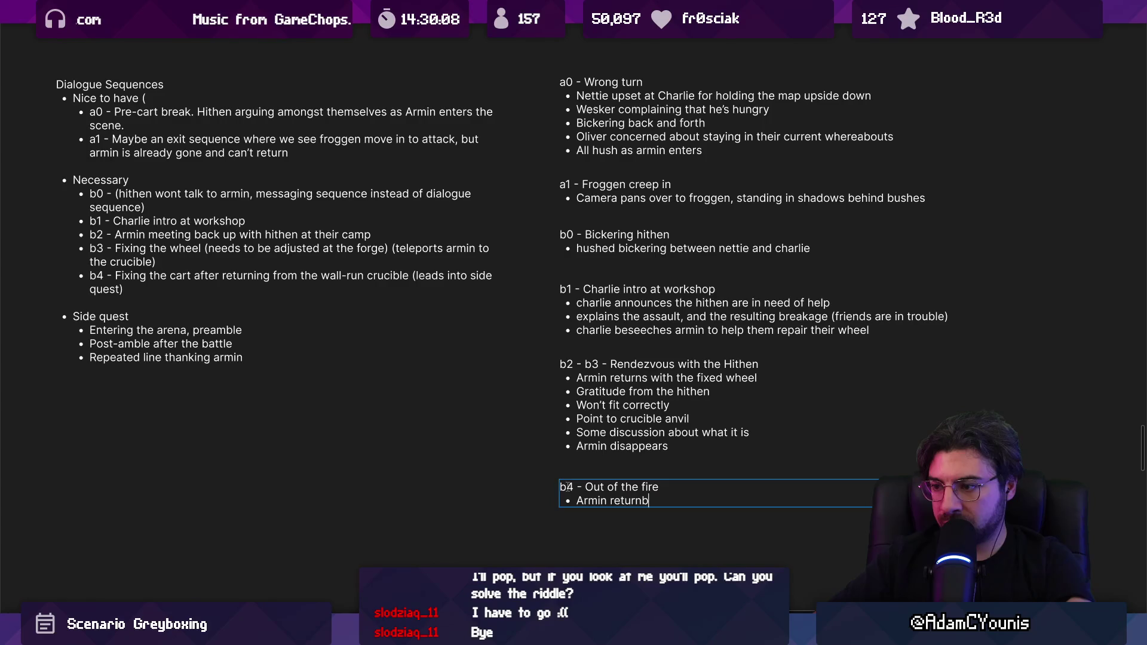
{"action": "key", "text": "BackSpace"}
{"action": "type", "text": "s from crucible"}
{"action": "key", "text": "Return"}
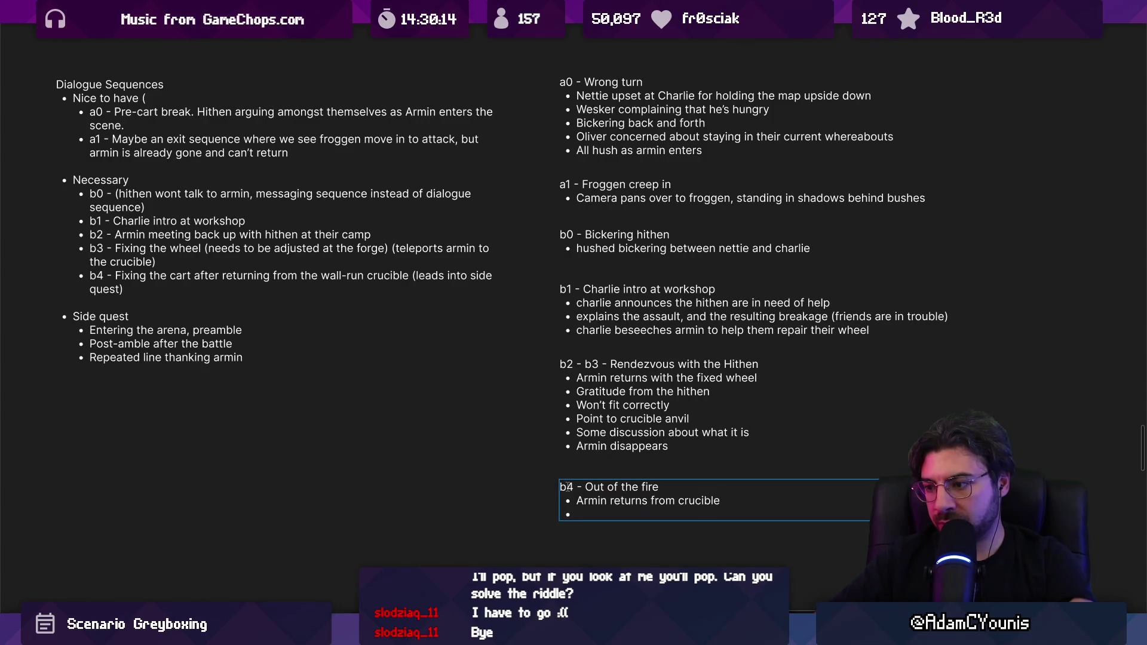
{"action": "type", "text": "It’s been hours"}
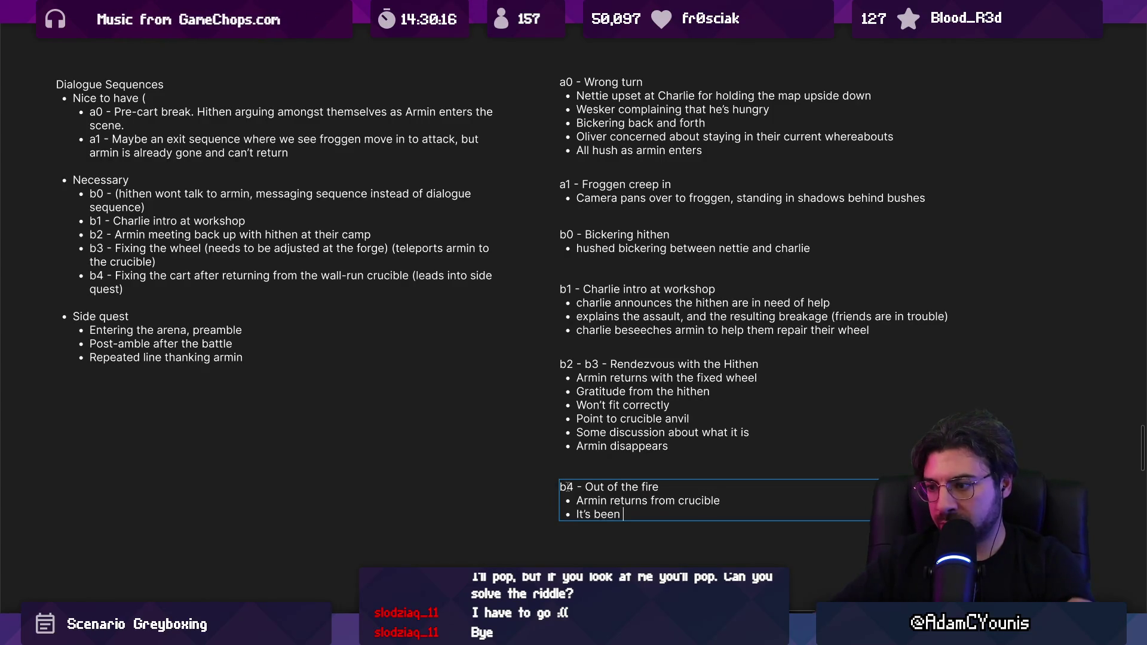
{"action": "key", "text": "Return"}
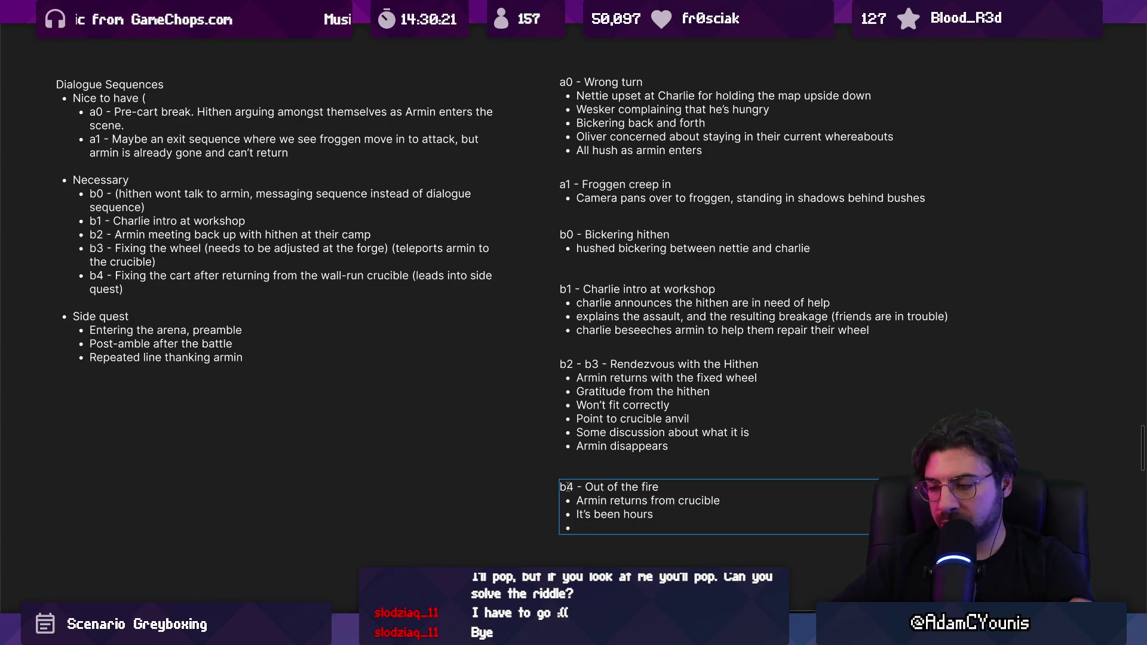
{"action": "type", "text": "Slots the wheel back "}
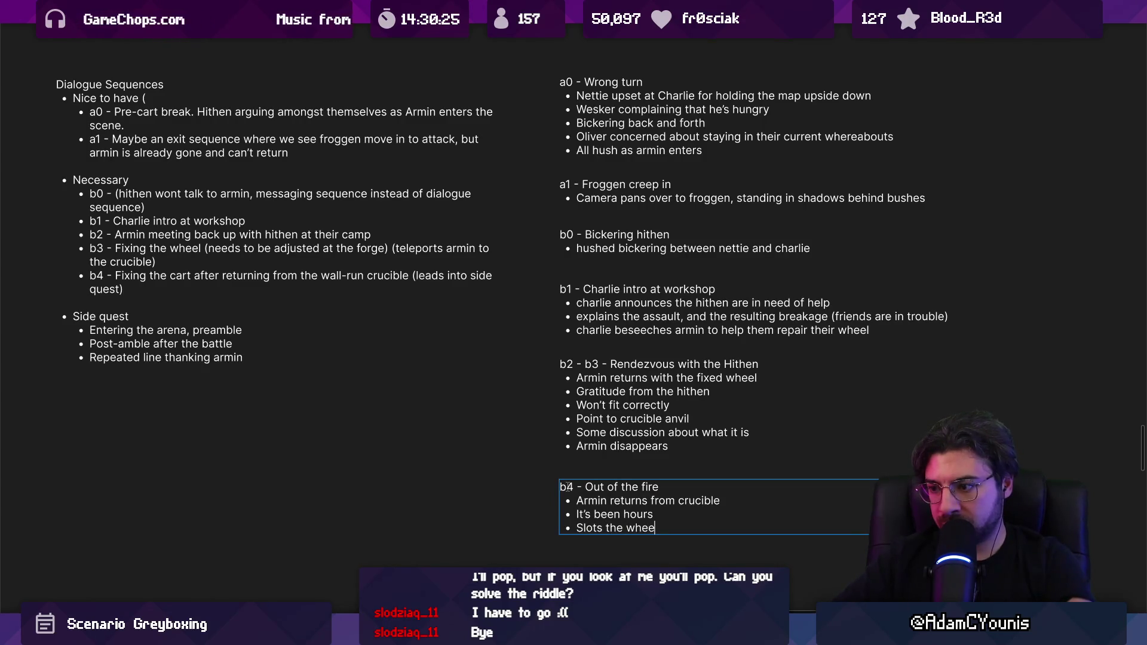
{"action": "type", "text": "together"}
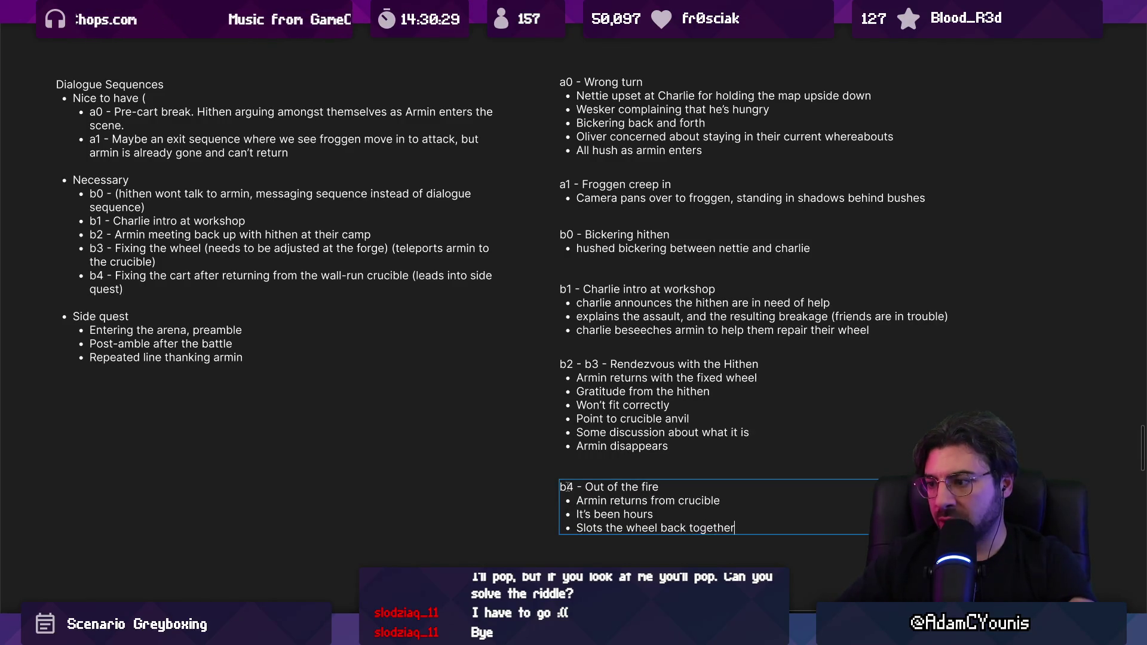
Change 'It's been hours' to 'It's been instantaneous ('
{"action": "key", "text": "Up"}
{"action": "key", "text": "ctrl+shift+Left"}
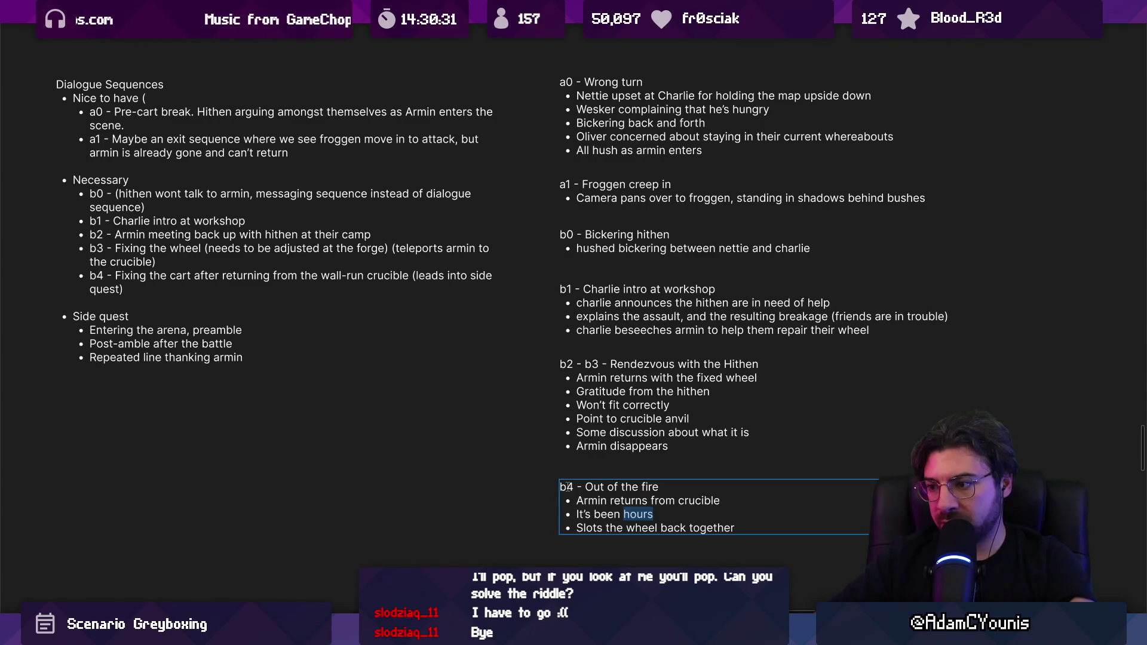
{"action": "key", "text": "Left"}
{"action": "key", "text": "Left"}
{"action": "key", "text": "Left"}
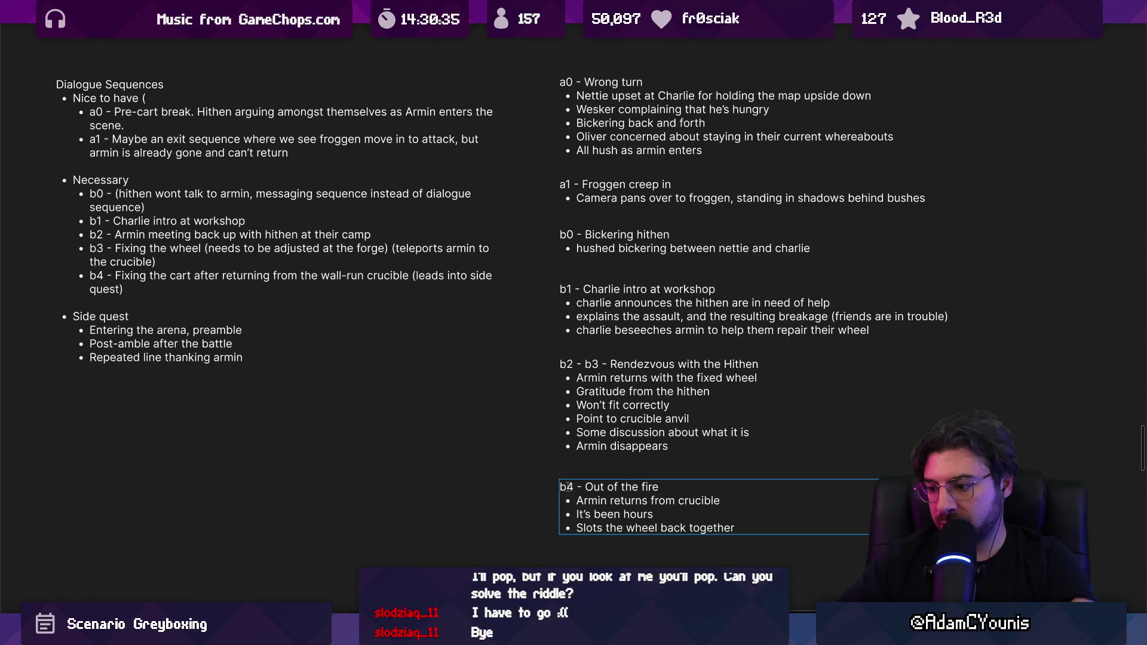
{"action": "key", "text": "ctrl+shift+Left"}
{"action": "type", "text": "instantatn"}
{"action": "key", "text": "BackSpace"}
{"action": "key", "text": "BackSpace"}
{"action": "type", "text": "neous ("}
Add indented sub-bullets 'Sorry I was gone for so long' and 'But you just left'
{"action": "key", "text": "Return"}
{"action": "key", "text": "Tab"}
{"action": "type", "text": "Sorry I was gone for so long"}
{"action": "key", "text": "Return"}
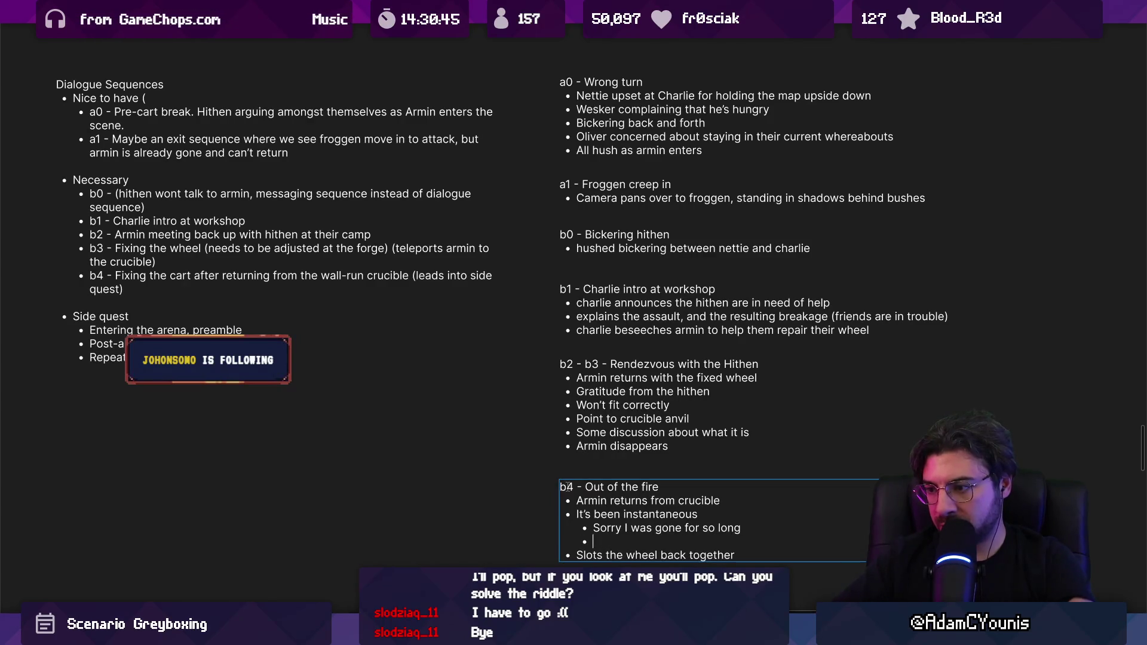
{"action": "type", "text": "but you just lef"}
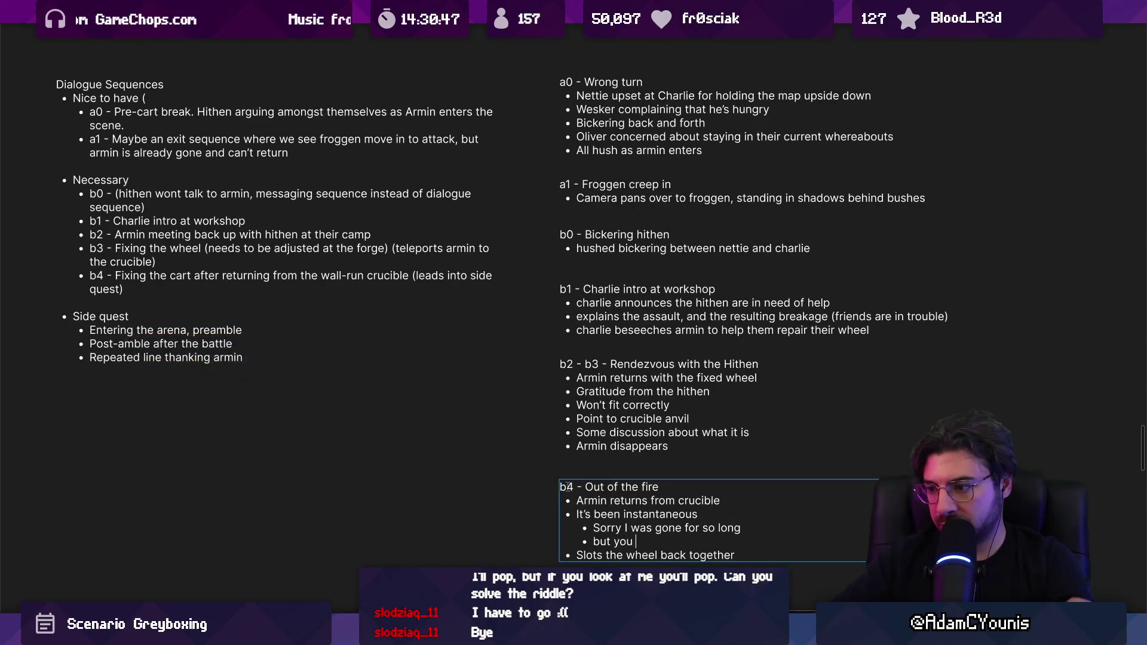
{"action": "key", "text": "BackSpace"}
{"action": "key", "text": "ctrl+shift+Left"}
{"action": "key", "text": "ctrl+shift+Left"}
{"action": "key", "text": "ctrl+shift+Left"}
{"action": "key", "text": "Left"}
{"action": "key", "text": "Delete"}
{"action": "type", "text": "B"}
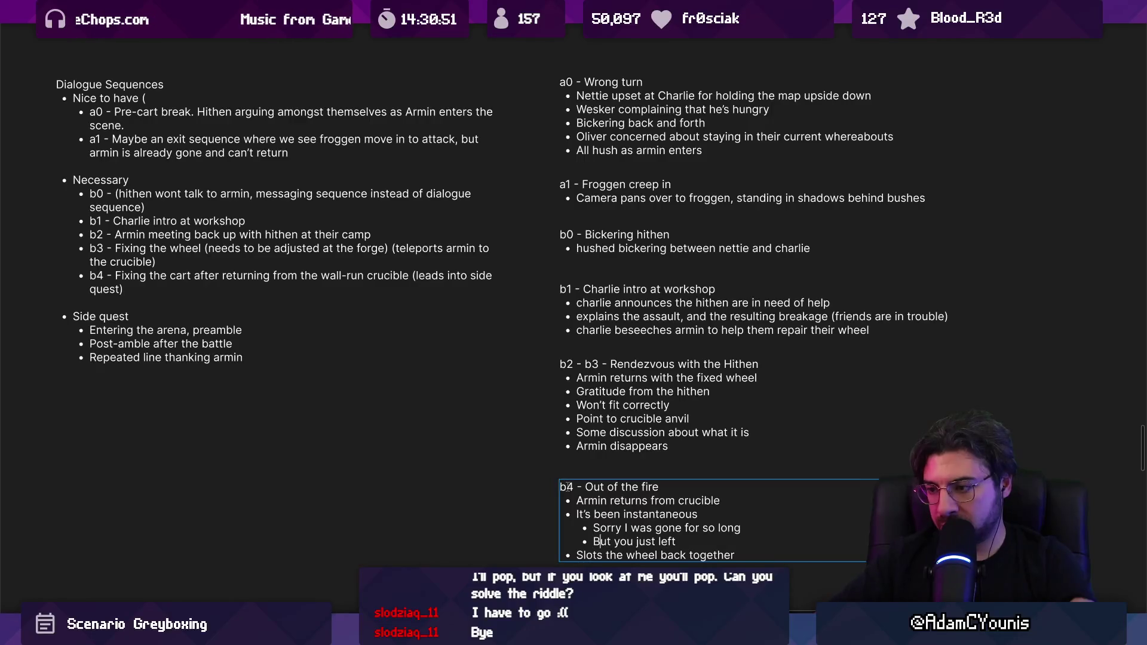
{"action": "key", "text": "End"}
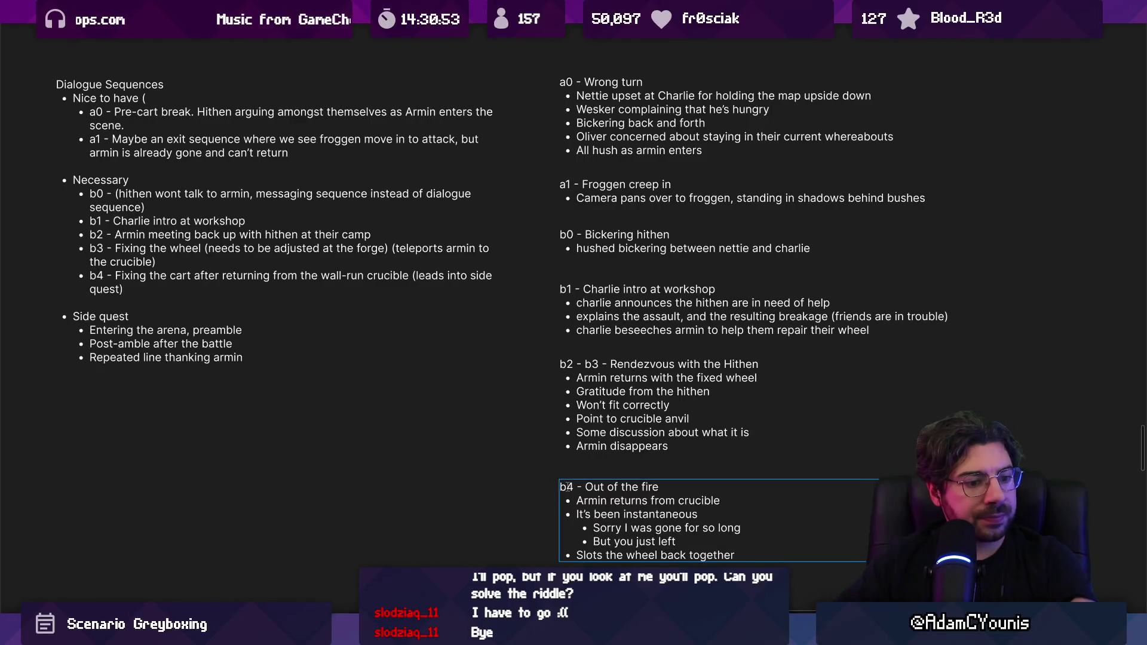
{"action": "key", "text": "Down"}
{"action": "key", "text": "End"}
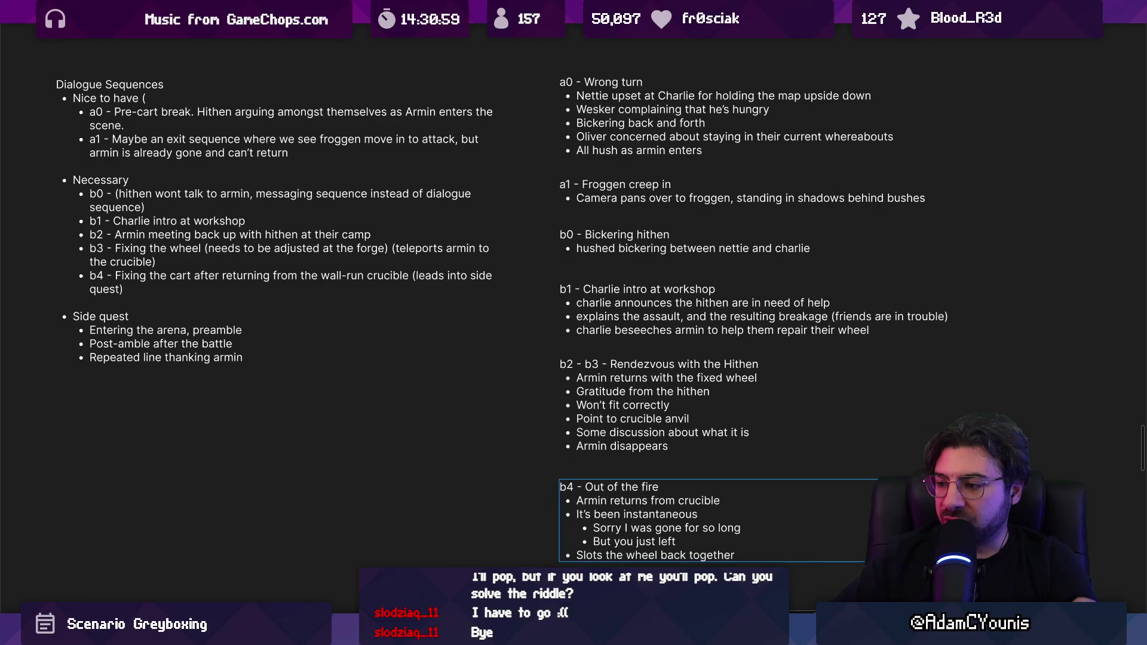
Append '. Everyone is happy' to the last b4 bullet and add 'But oliver is still gone,'
{"action": "mouse_move", "coordinate": [612, 634]}
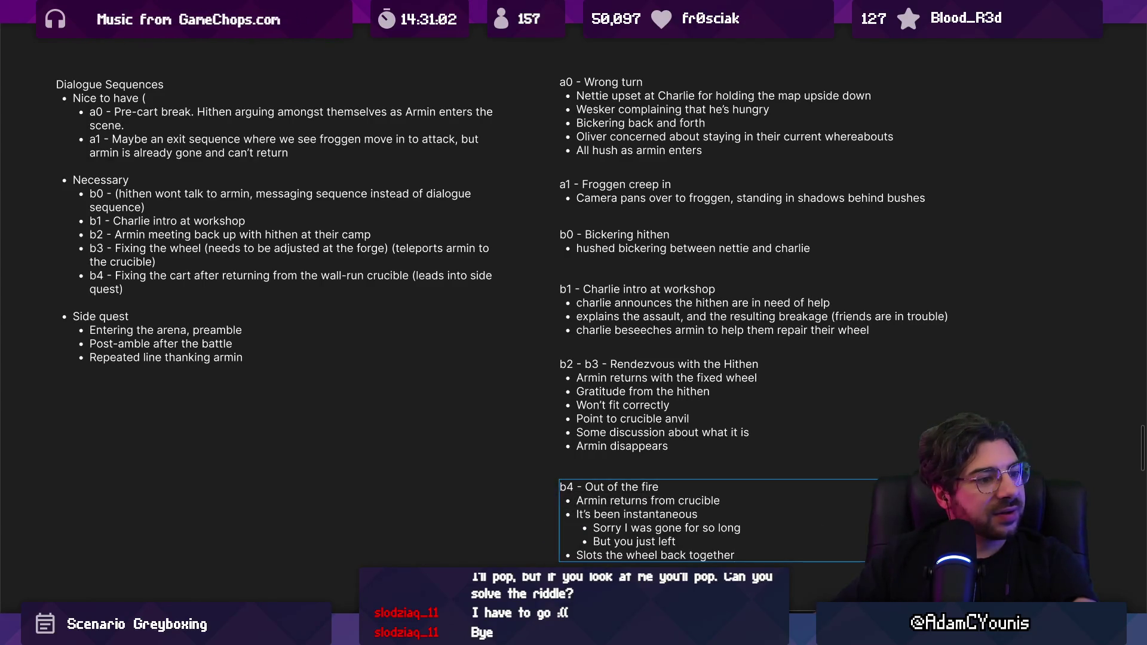
{"action": "scroll", "coordinate": [684, 468], "scroll_direction": "down", "scroll_amount": 2}
{"action": "left_click", "coordinate": [636, 461]}
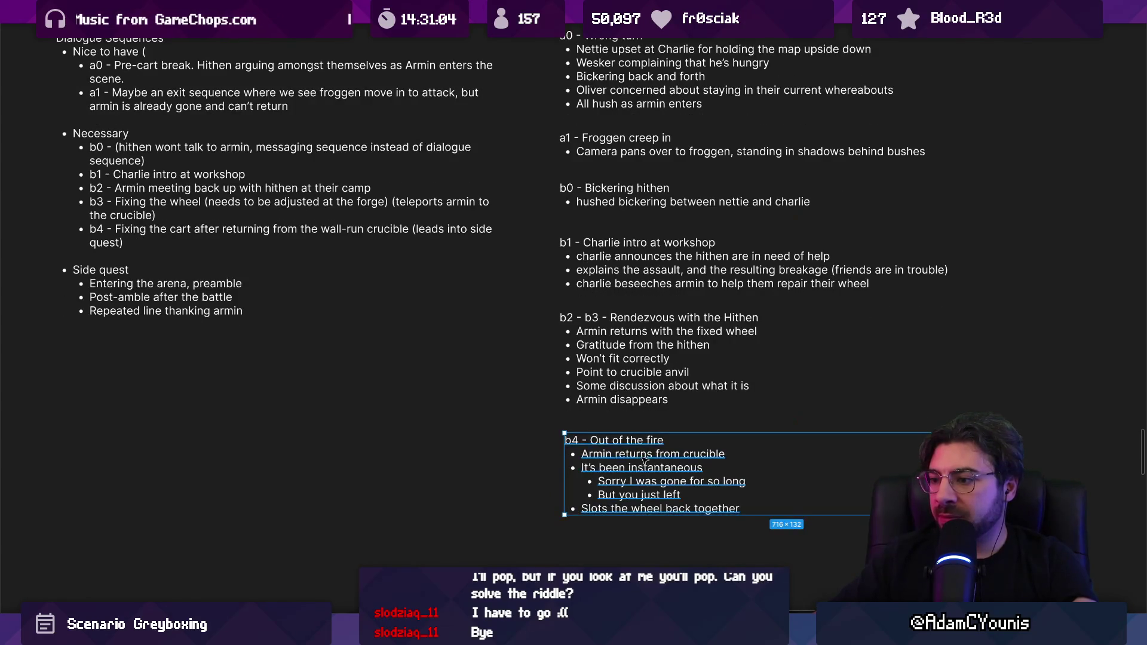
{"action": "scroll", "coordinate": [633, 463], "scroll_direction": "down", "scroll_amount": 1}
{"action": "double_click", "coordinate": [746, 480]}
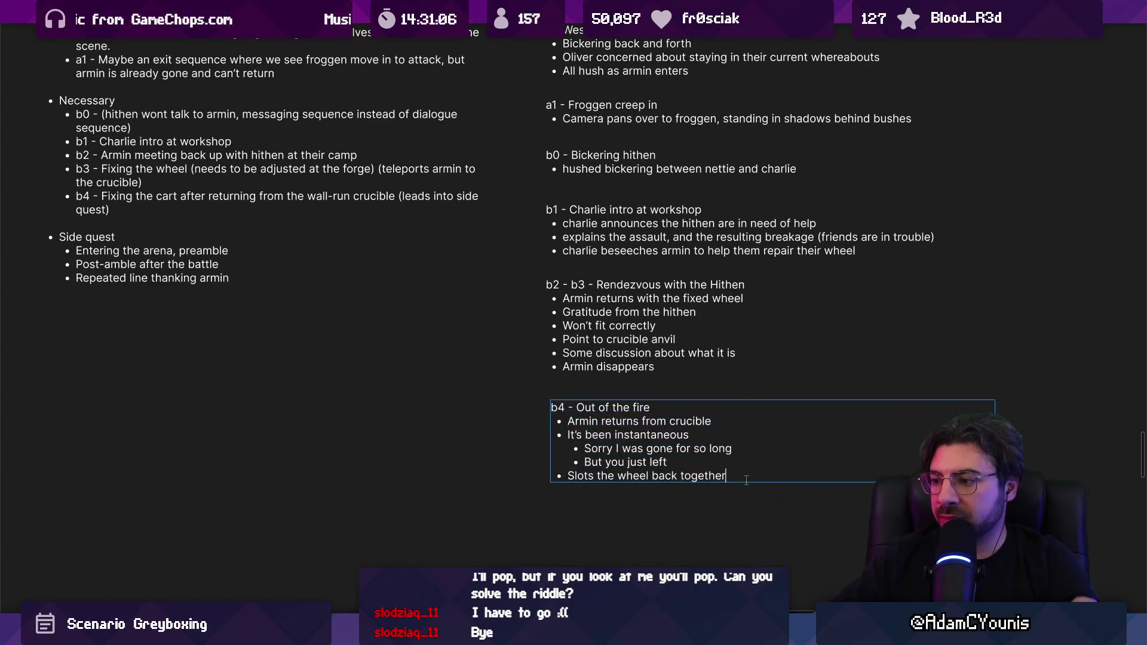
{"action": "type", "text": ". Everyone is h"}
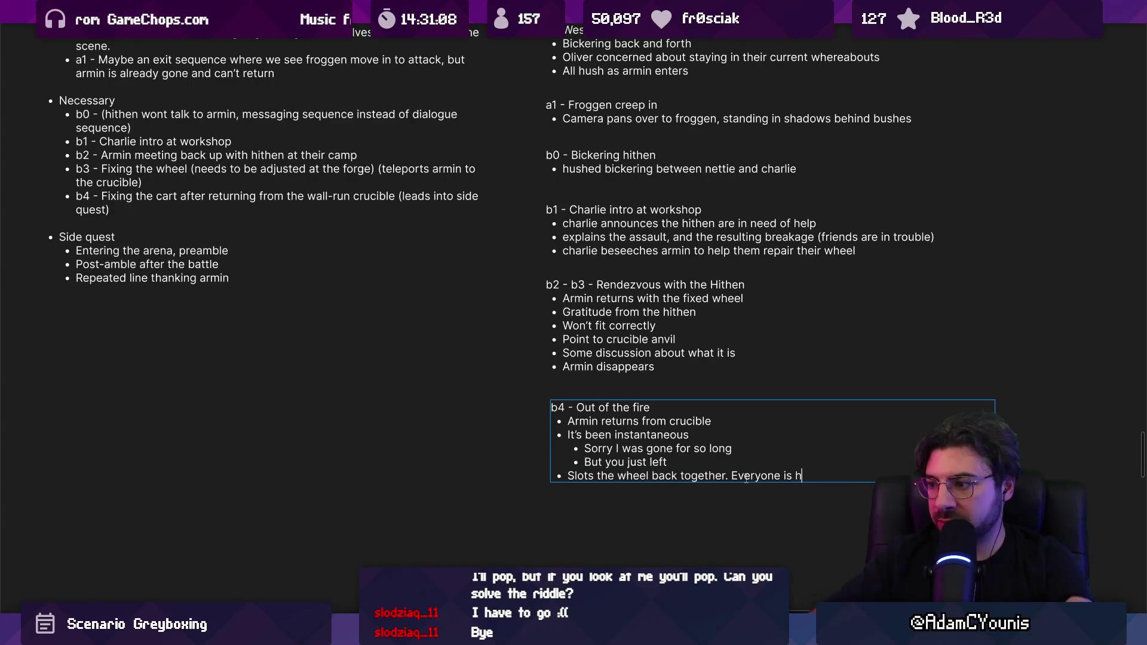
{"action": "type", "text": "appy"}
{"action": "key", "text": "Return"}
{"action": "type", "text": "But "}
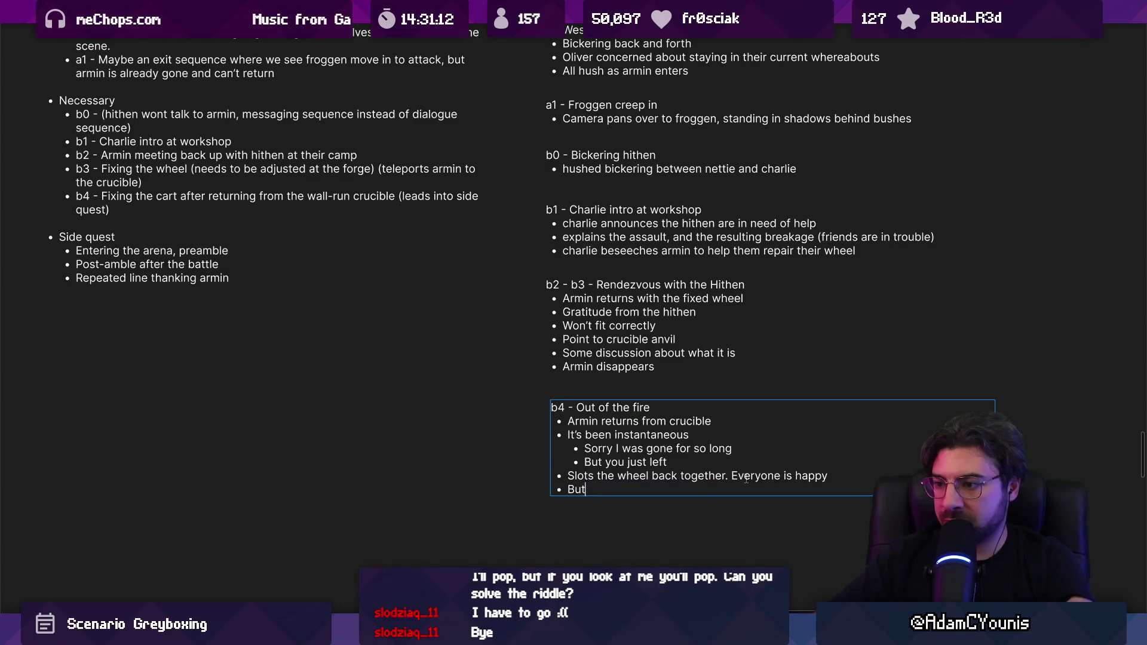
{"action": "type", "text": "oliver is still gone,"}
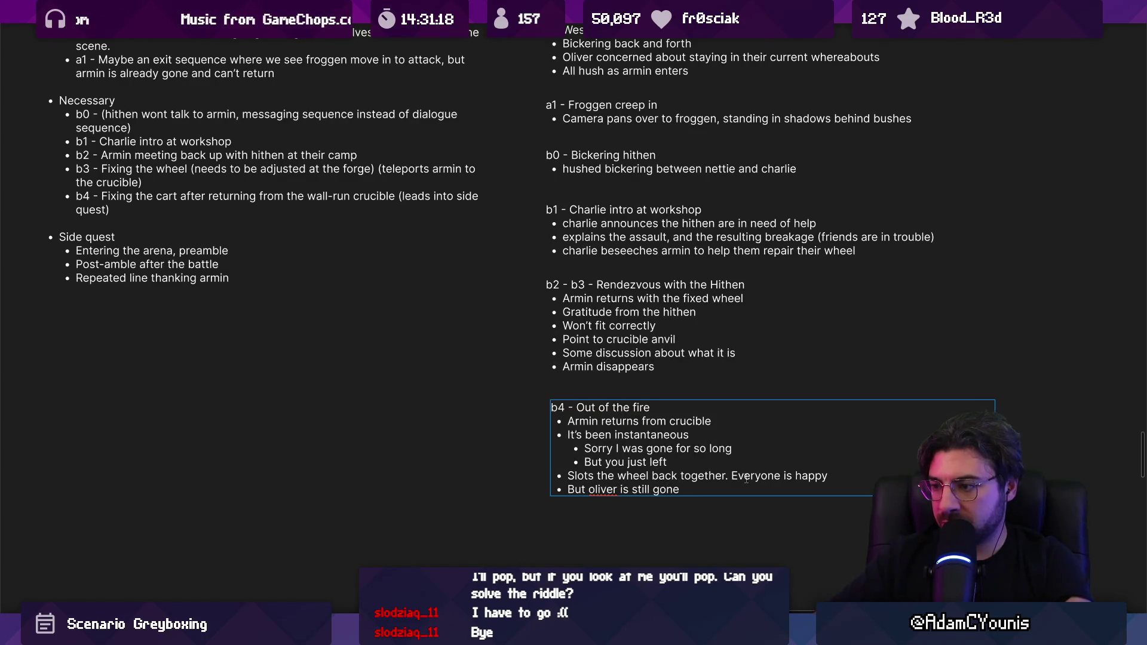
{"action": "scroll", "coordinate": [591, 430], "scroll_direction": "down", "scroll_amount": 2}
{"action": "key", "text": "Escape"}
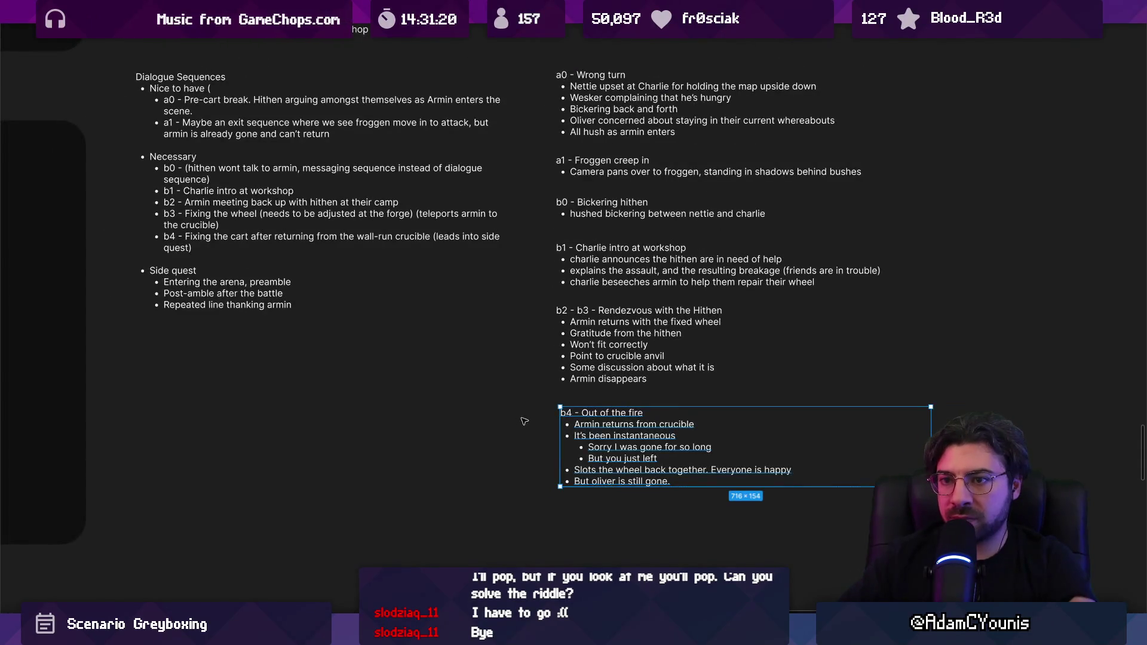
Duplicate the b4 note below itself and tag the 'Entering the arena' bullet c0
{"action": "left_click_drag", "start_coordinate": [598, 421], "coordinate": [598, 524]}
{"action": "double_click", "coordinate": [176, 274]}
{"action": "left_click", "coordinate": [166, 281]}
{"action": "type", "text": "c0 -"}
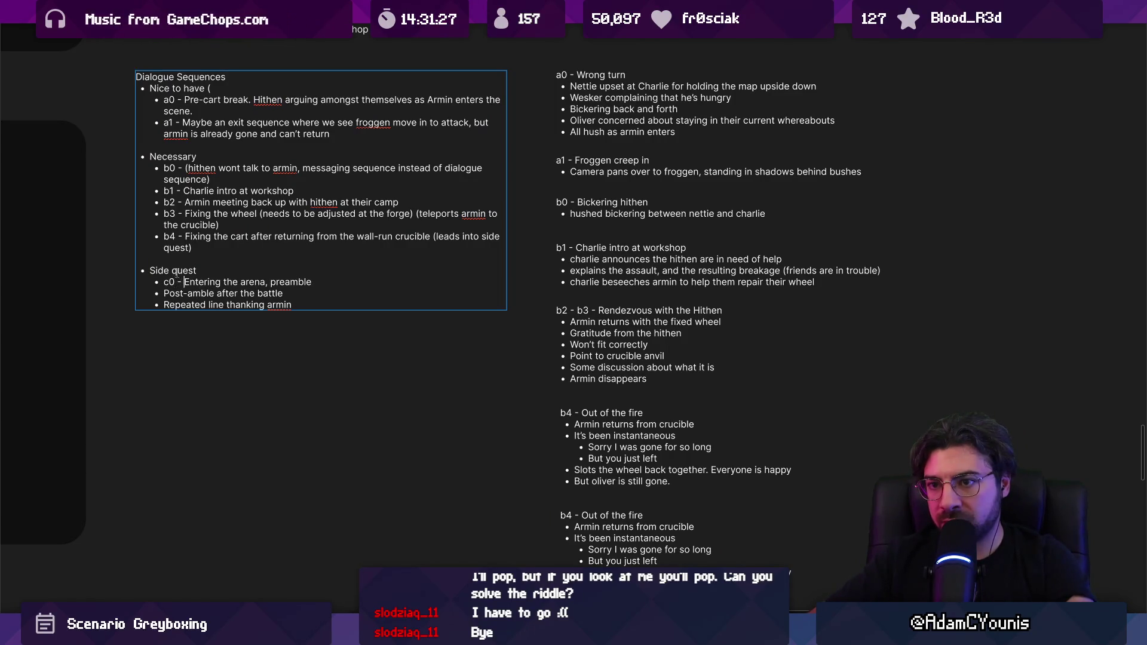
Tag the 'Post-amble after the battle' and 'Repeated line' side-quest bullets c1 and c2
{"action": "key", "text": "Down"}
{"action": "type", "text": "c1"}
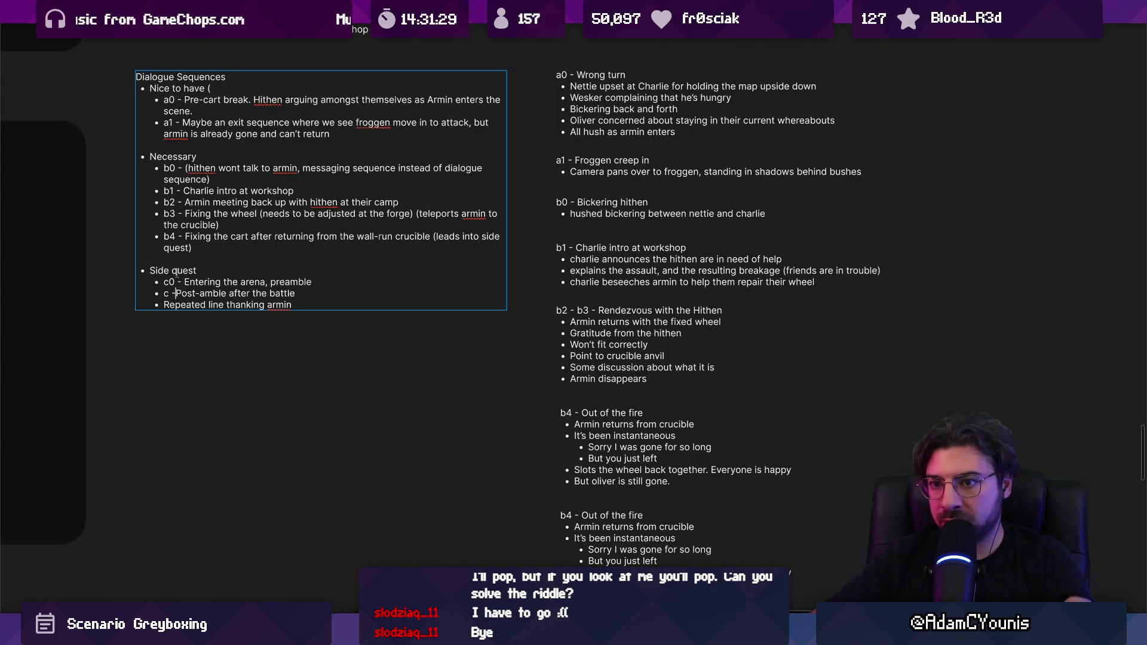
{"action": "type", "text": " -"}
{"action": "key", "text": "Down"}
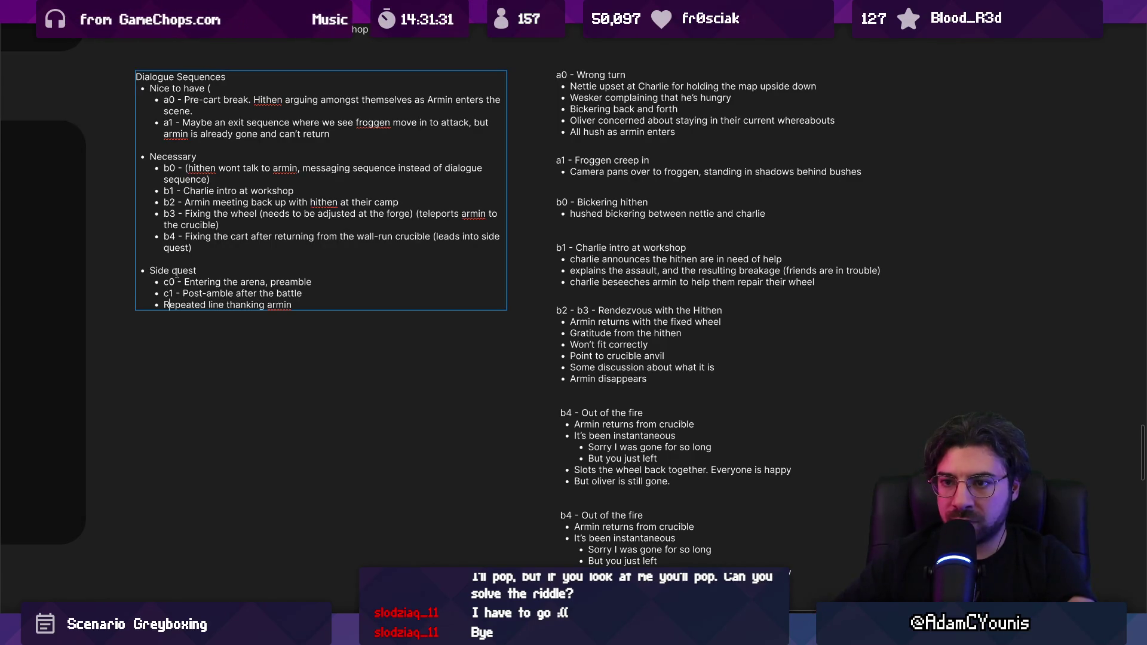
{"action": "key", "text": "Home"}
{"action": "type", "text": "c"}
{"action": "type", "text": "22"}
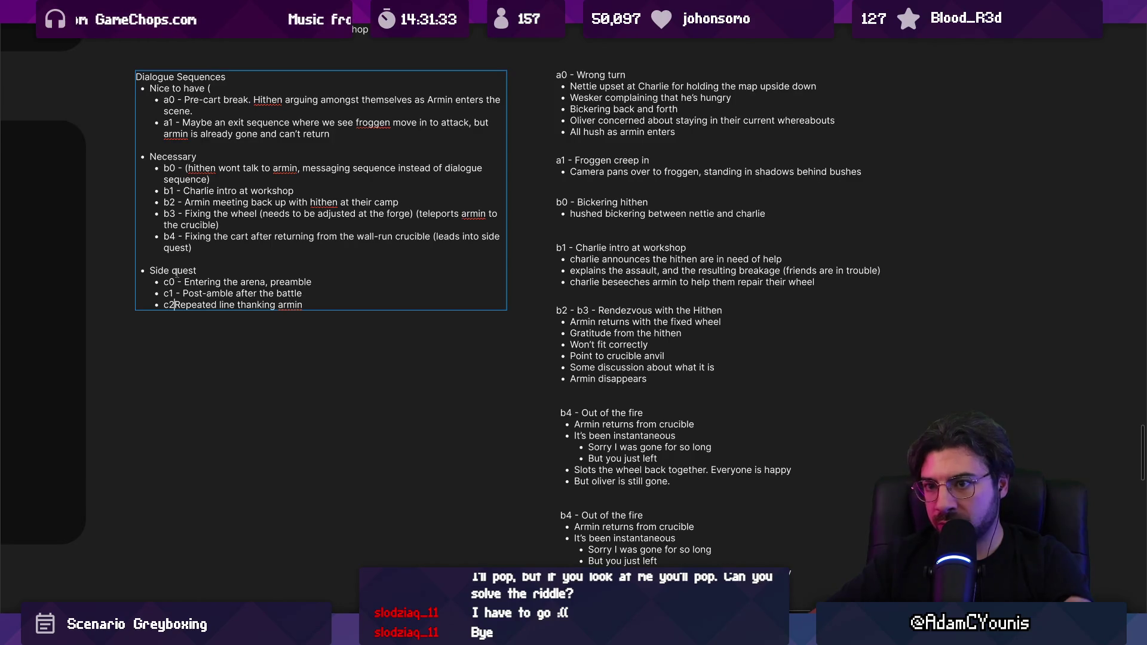
{"action": "key", "text": "BackSpace"}
{"action": "type", "text": "-"}
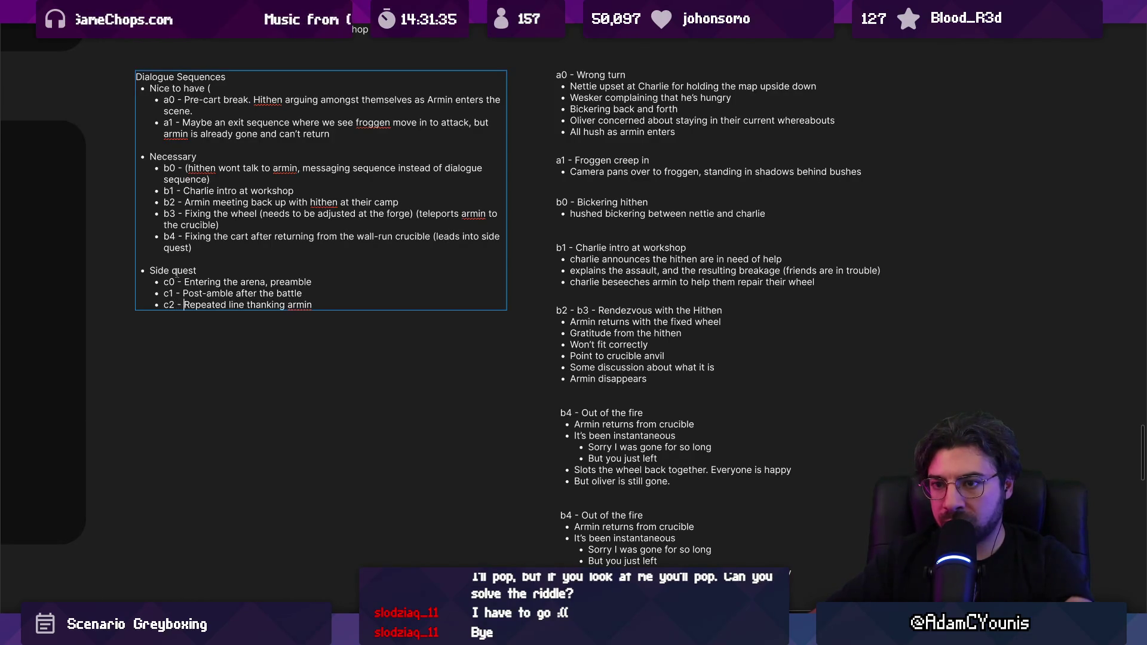
{"action": "left_click_drag", "start_coordinate": [524, 498], "coordinate": [426, 389]}
{"action": "left_click", "coordinate": [524, 440]}
Alt-drag a third copy of the b4 note lower down and retitle it 'c0 - '
{"action": "key", "text": "Escape"}
{"action": "scroll", "coordinate": [517, 404], "scroll_direction": "down", "scroll_amount": 2}
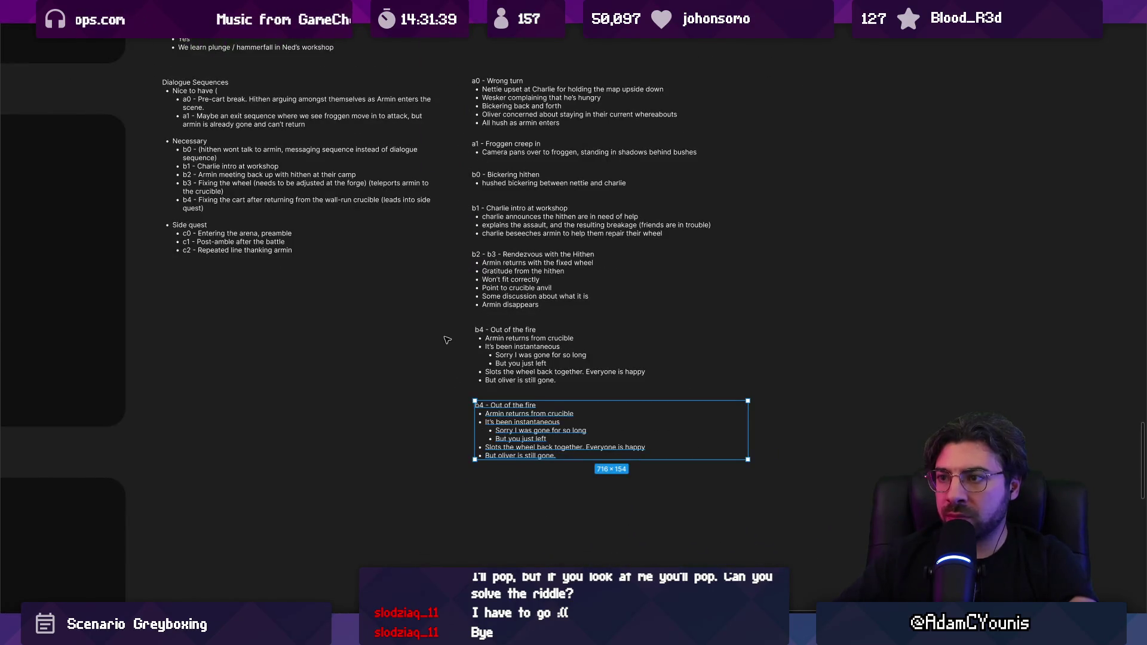
{"action": "left_click_drag", "start_coordinate": [531, 434], "coordinate": [531, 522]}
{"action": "double_click", "coordinate": [531, 522]}
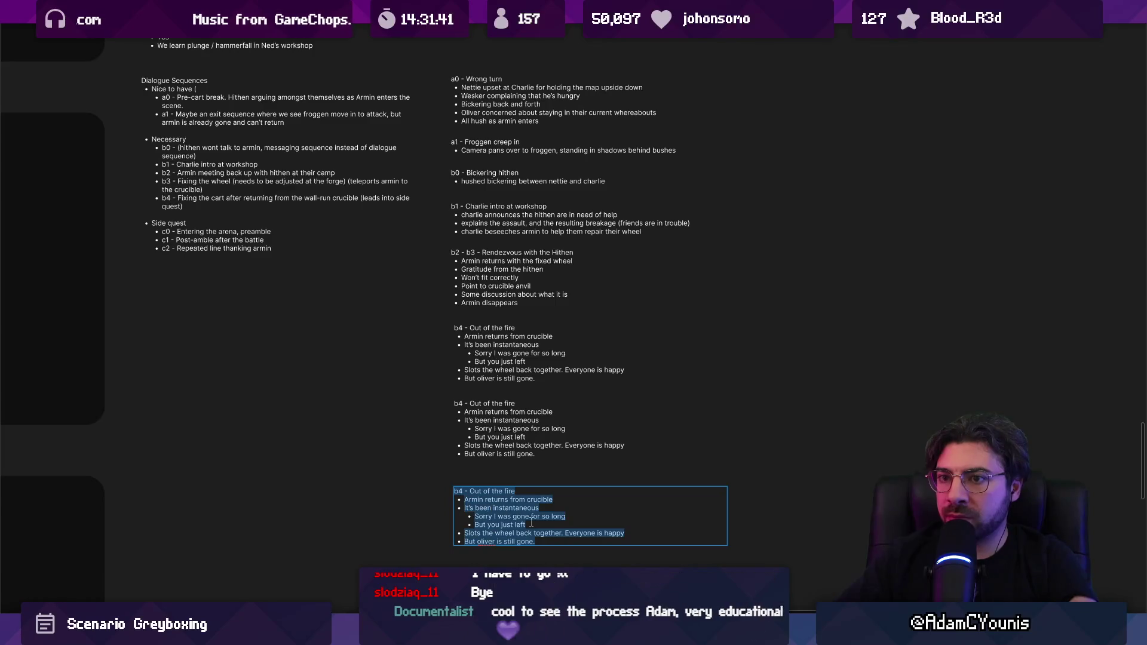
{"action": "type", "text": "c0 -"}
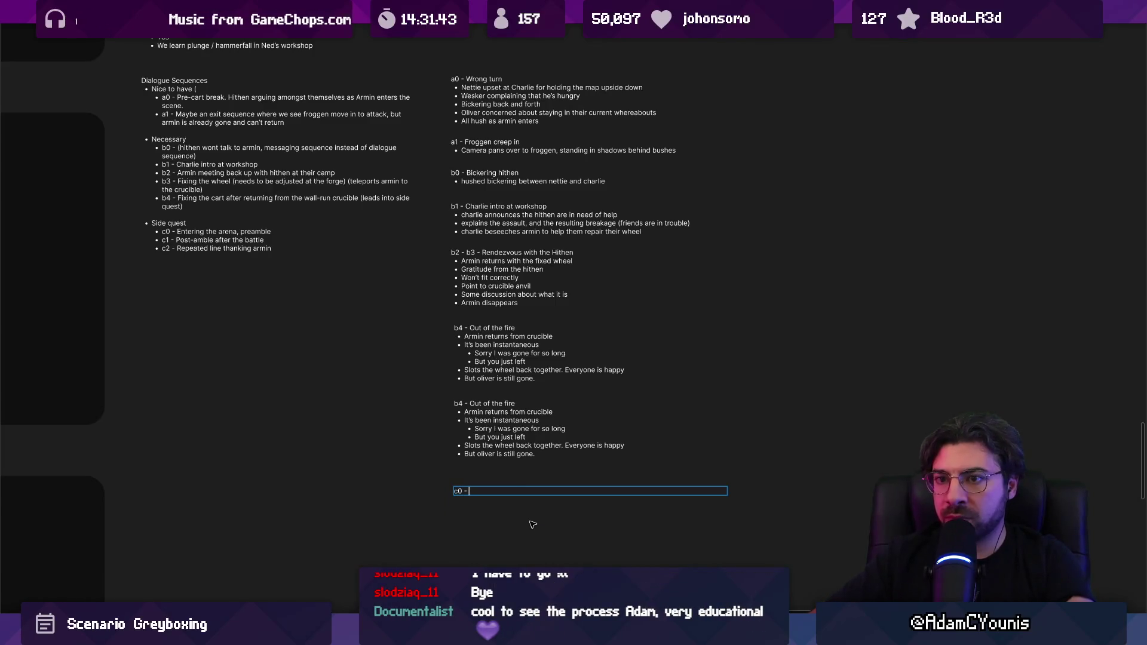
{"action": "scroll", "coordinate": [538, 491], "scroll_direction": "up", "scroll_amount": 3}
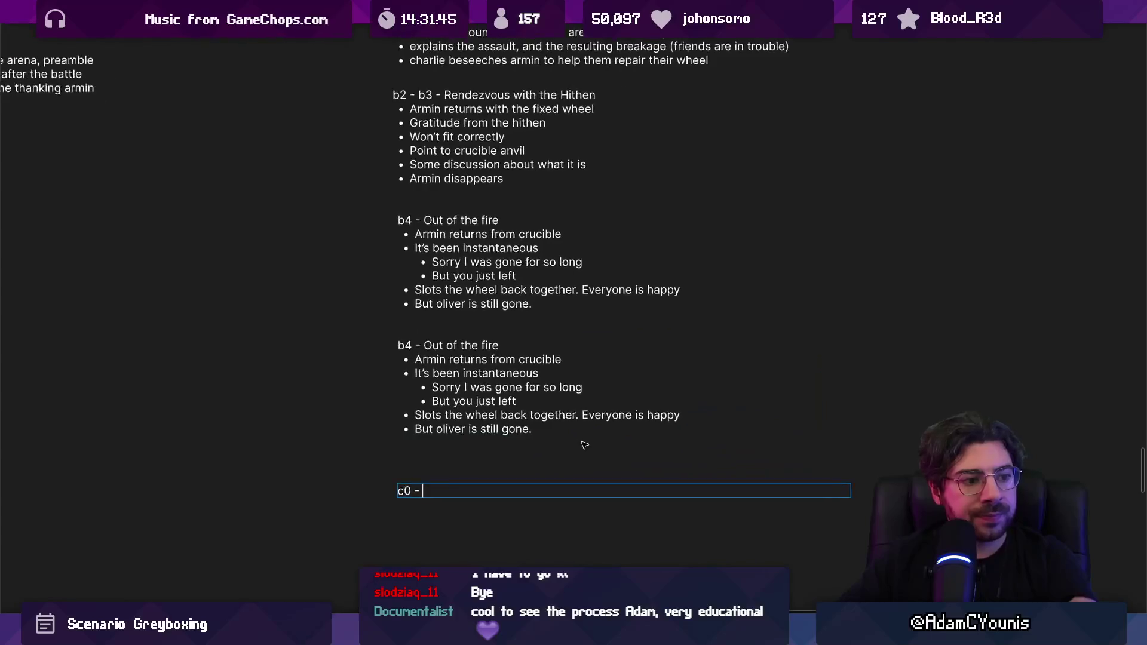
{"action": "scroll", "coordinate": [538, 410], "scroll_direction": "down", "scroll_amount": 3}
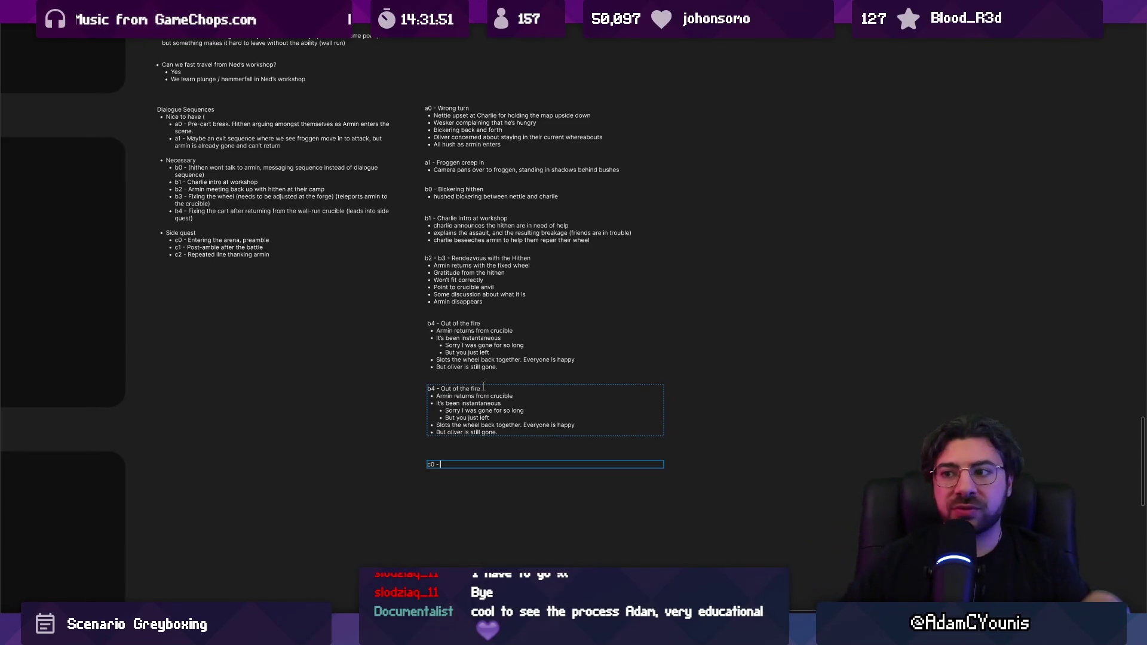
{"action": "scroll", "coordinate": [585, 414], "scroll_direction": "down", "scroll_amount": 5}
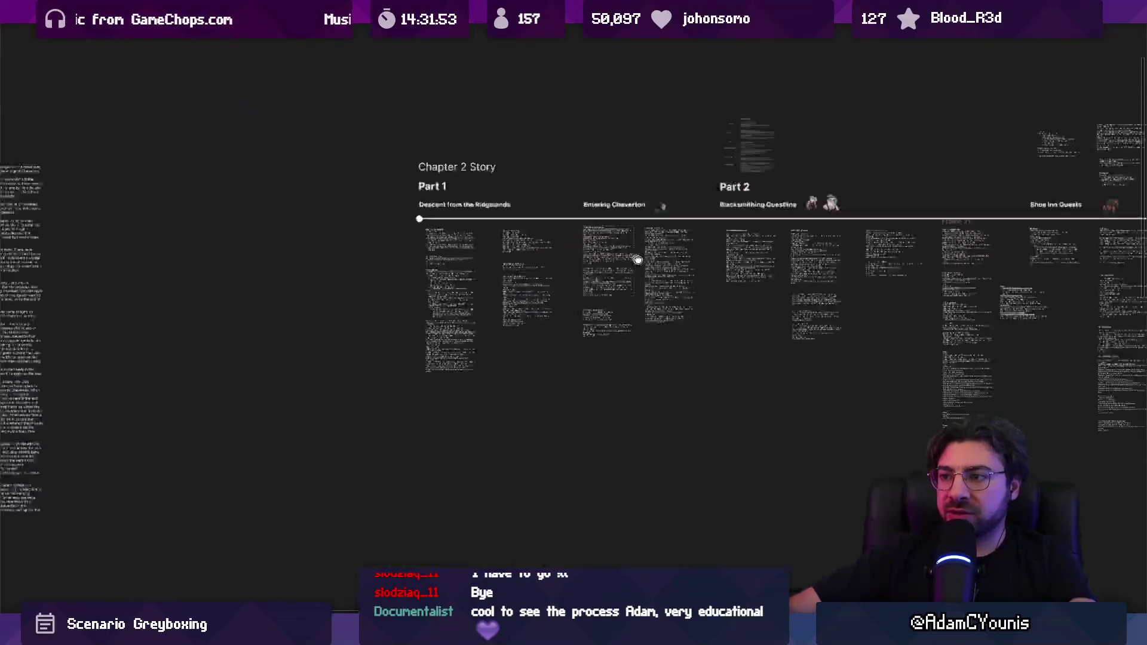
{"action": "scroll", "coordinate": [520, 269], "scroll_direction": "up", "scroll_amount": 5}
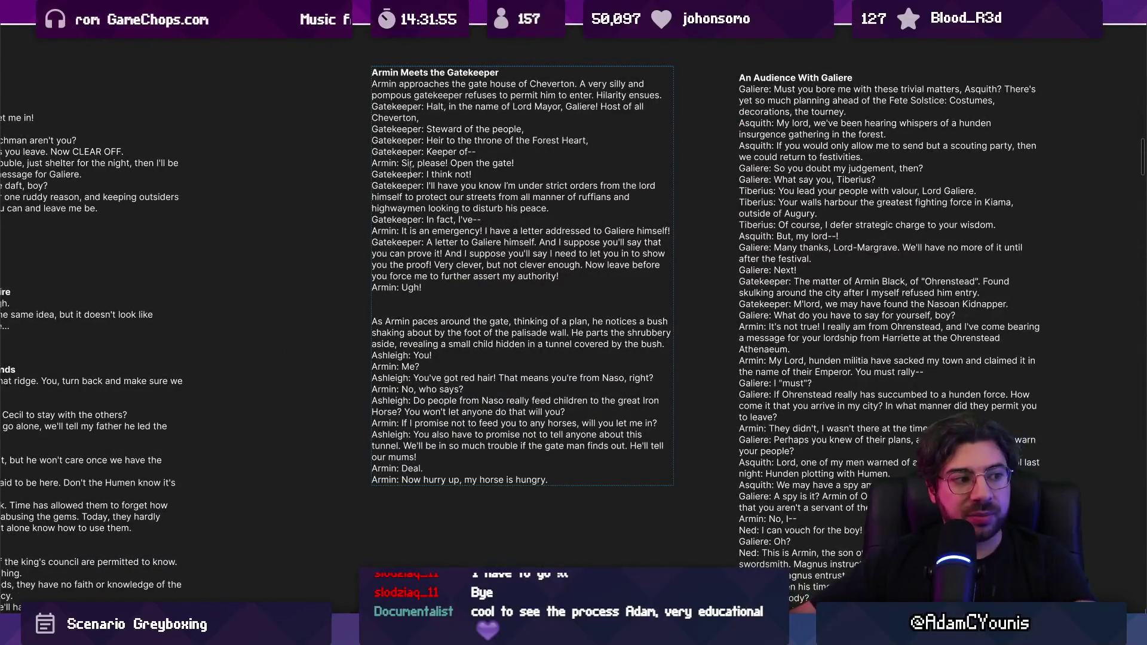
{"action": "scroll", "coordinate": [409, 155], "scroll_direction": "down", "scroll_amount": 5}
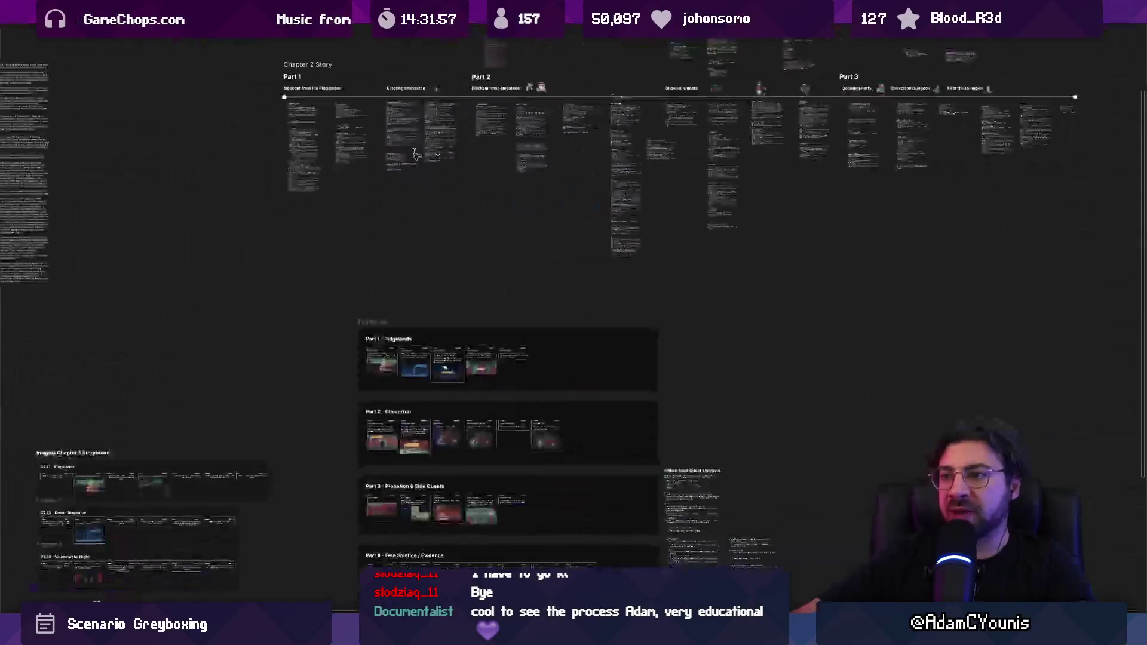
{"action": "scroll", "coordinate": [538, 179], "scroll_direction": "down", "scroll_amount": 5}
{"action": "scroll", "coordinate": [565, 360], "scroll_direction": "up", "scroll_amount": 10}
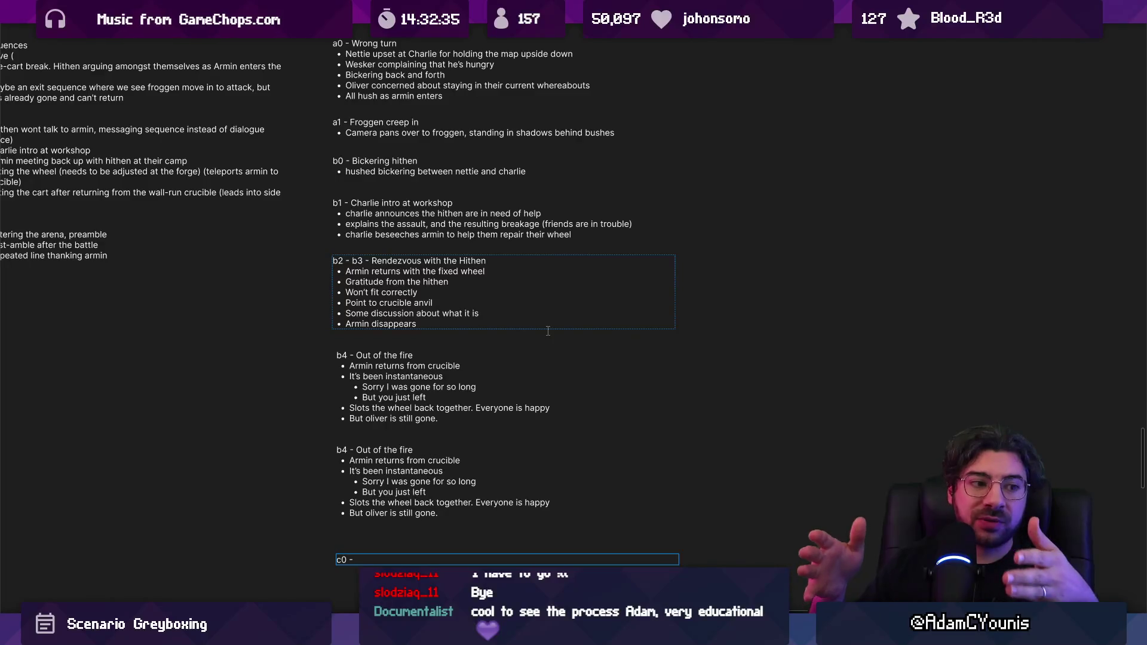
Nudge the c0 note up about 26 px toward the b4 notes, then edit its text
{"action": "mouse_move", "coordinate": [756, 63]}
{"action": "left_mouse_down"}
{"action": "mouse_move", "coordinate": [525, 263]}
{"action": "mouse_move", "coordinate": [442, 564]}
{"action": "left_mouse_up"}
{"action": "left_click", "coordinate": [316, 520]}
{"action": "mouse_move", "coordinate": [303, 580]}
{"action": "left_mouse_down"}
{"action": "mouse_move", "coordinate": [449, 147]}
{"action": "mouse_move", "coordinate": [449, 83]}
{"action": "left_mouse_up"}
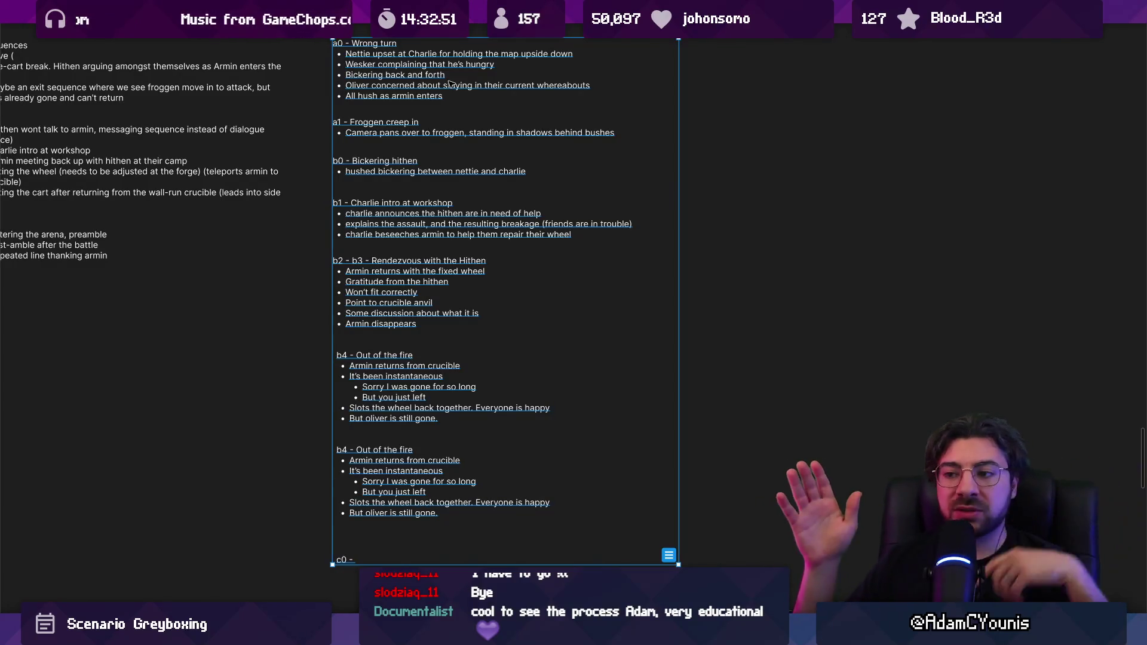
{"action": "left_click", "coordinate": [388, 513]}
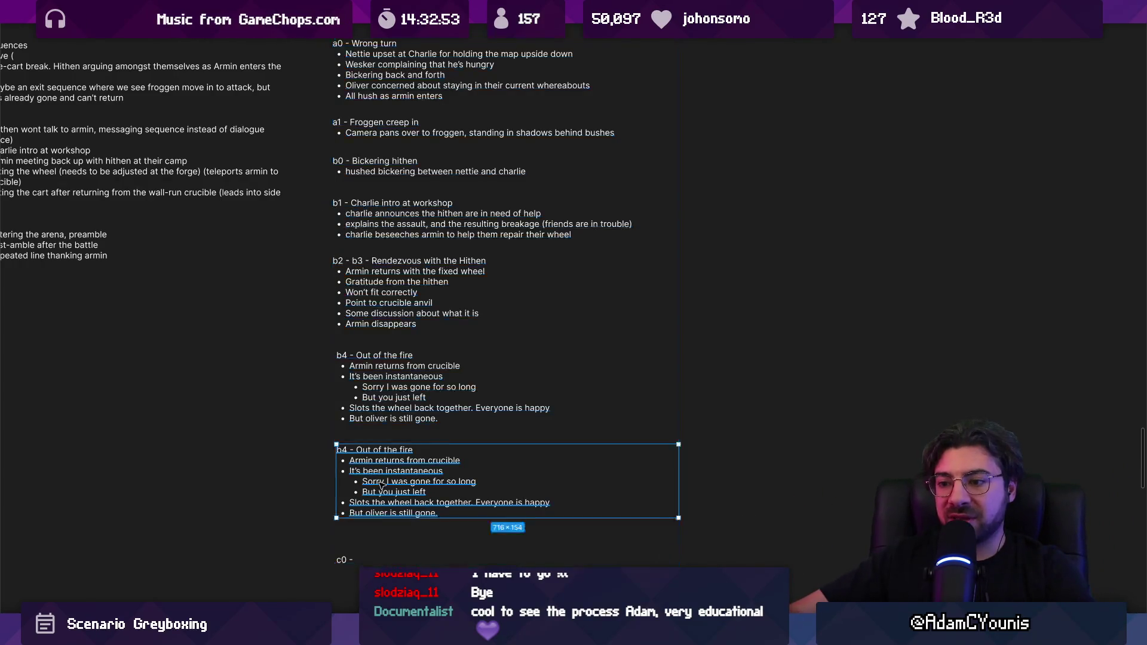
{"action": "left_click", "coordinate": [345, 561]}
{"action": "left_click_drag", "start_coordinate": [345, 561], "coordinate": [356, 551]}
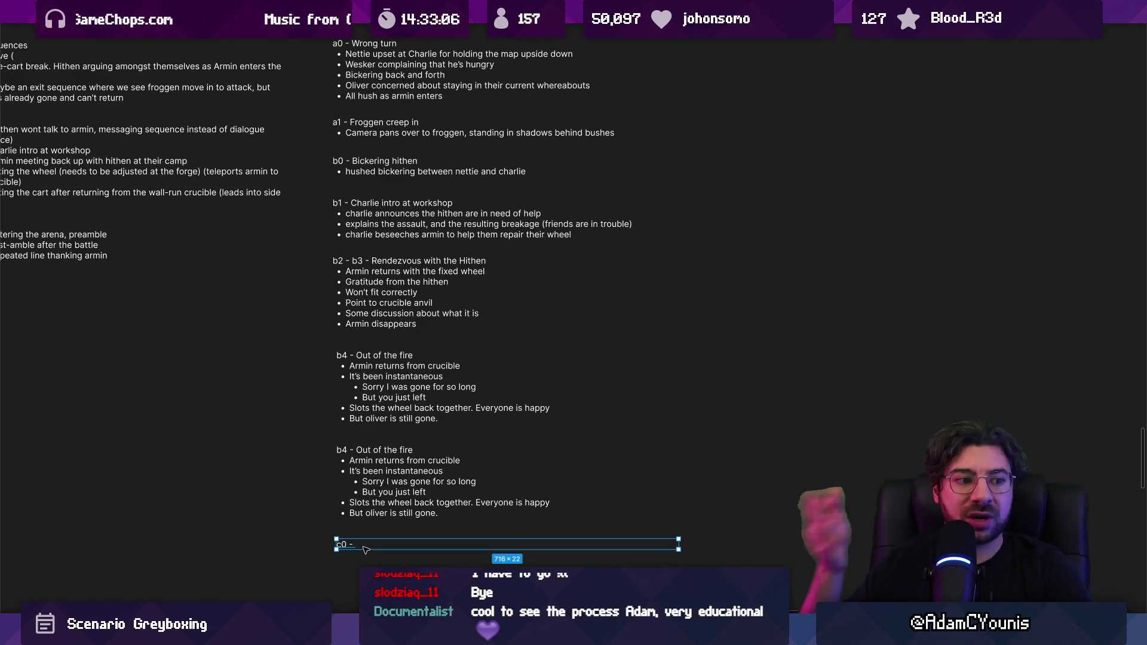
{"action": "double_click", "coordinate": [357, 545]}
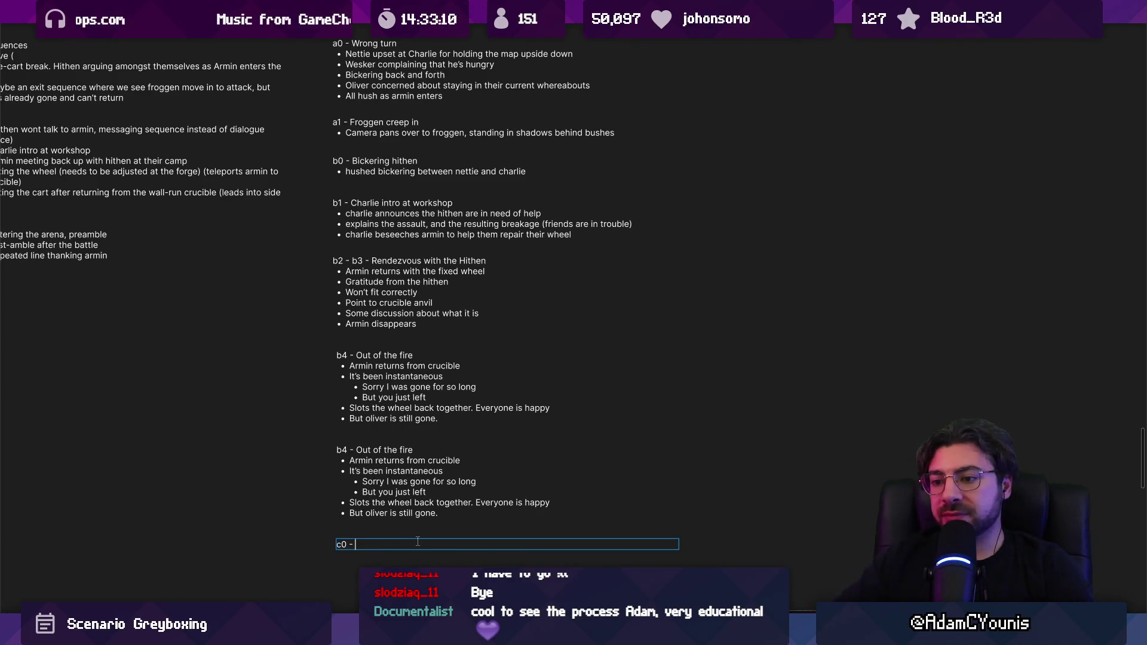
{"action": "scroll", "coordinate": [428, 597], "scroll_direction": "up", "scroll_amount": 3}
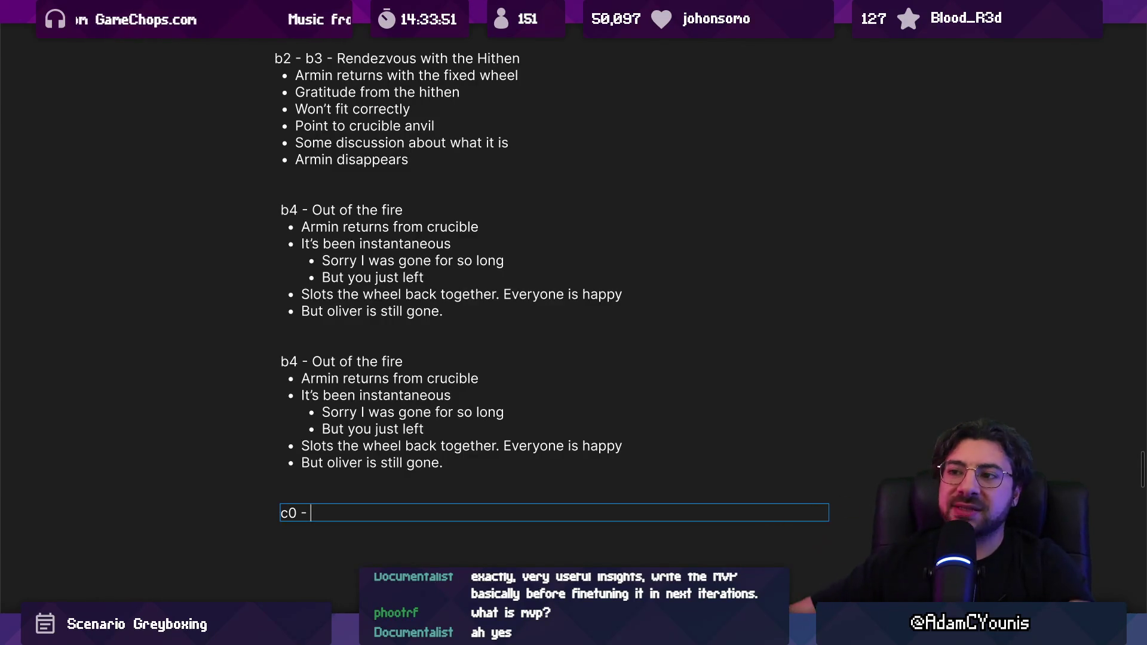
{"action": "scroll", "coordinate": [691, 451], "scroll_direction": "down", "scroll_amount": 10}
{"action": "scroll", "coordinate": [754, 357], "scroll_direction": "up", "scroll_amount": 10}
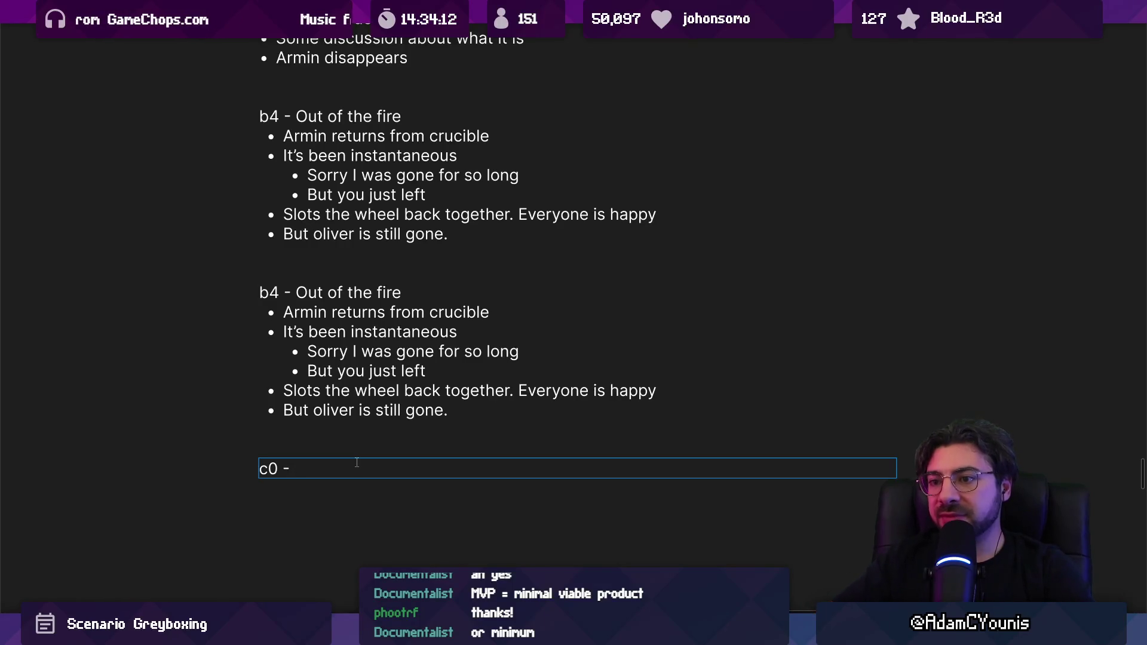
{"action": "scroll", "coordinate": [356, 463], "scroll_direction": "down", "scroll_amount": 5, "text": "ctrl"}
{"action": "scroll", "coordinate": [257, 350], "scroll_direction": "up", "scroll_amount": 2, "text": "ctrl"}
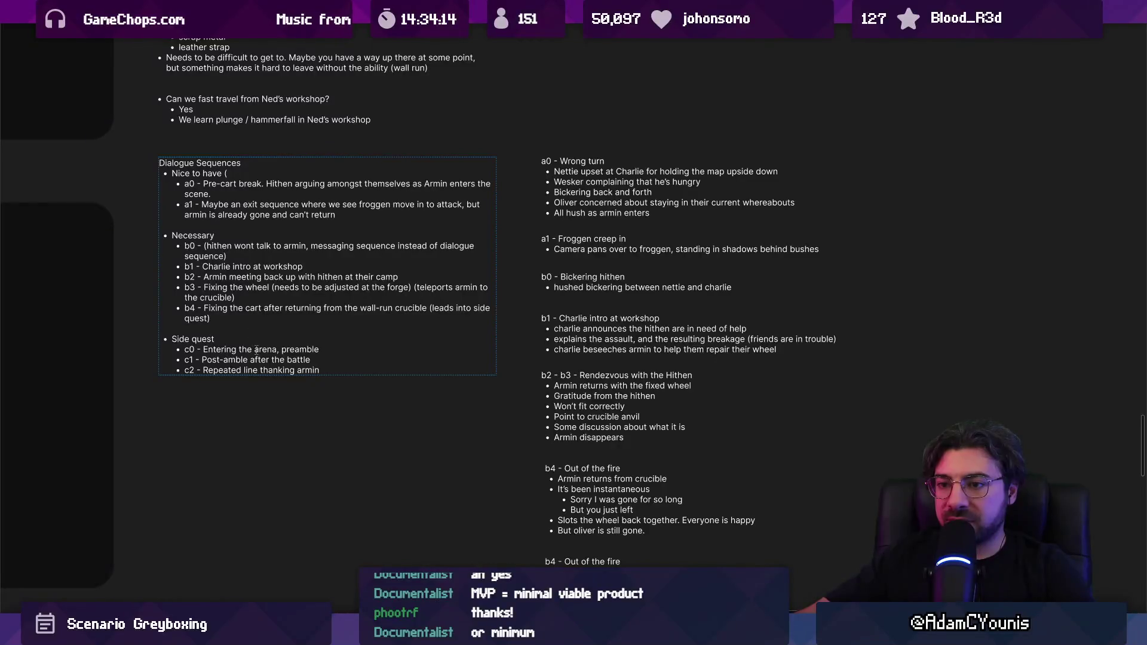
{"action": "left_click_drag", "start_coordinate": [209, 348], "coordinate": [360, 360]}
Title the c0 note 'Froggen Fight' and add a first bullet for the threatening entrance dialogue
{"action": "scroll", "coordinate": [421, 391], "scroll_direction": "down", "scroll_amount": 3}
{"action": "left_click", "coordinate": [590, 463]}
{"action": "type", "text": "Froggen c"}
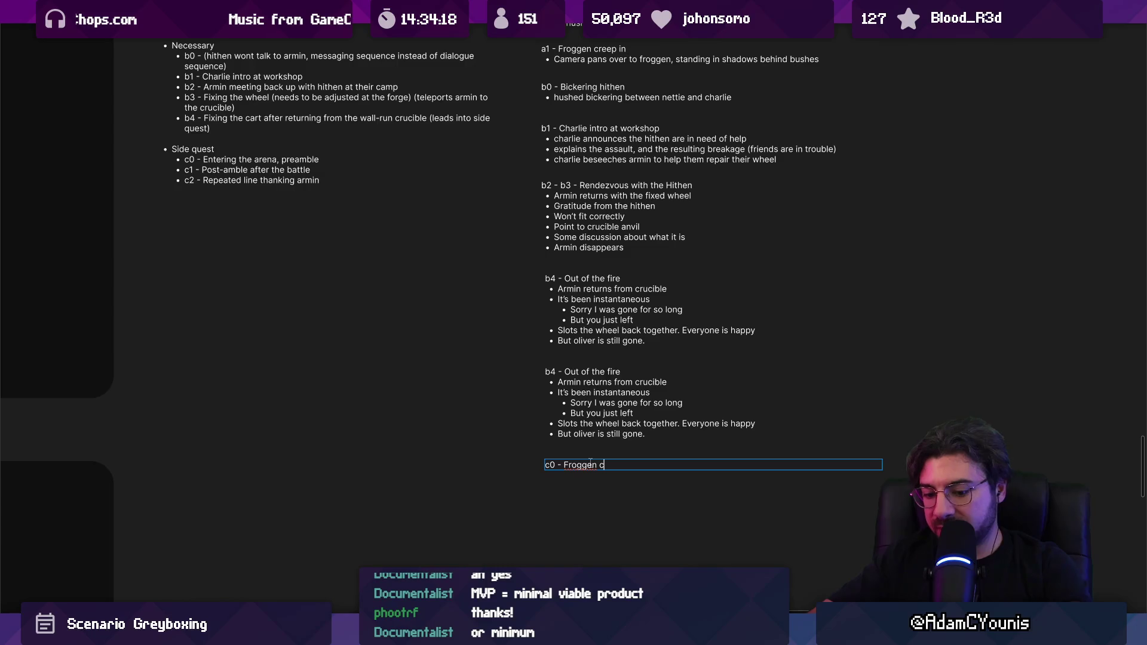
{"action": "key", "text": "BackSpace"}
{"action": "type", "text": "kerfuffle"}
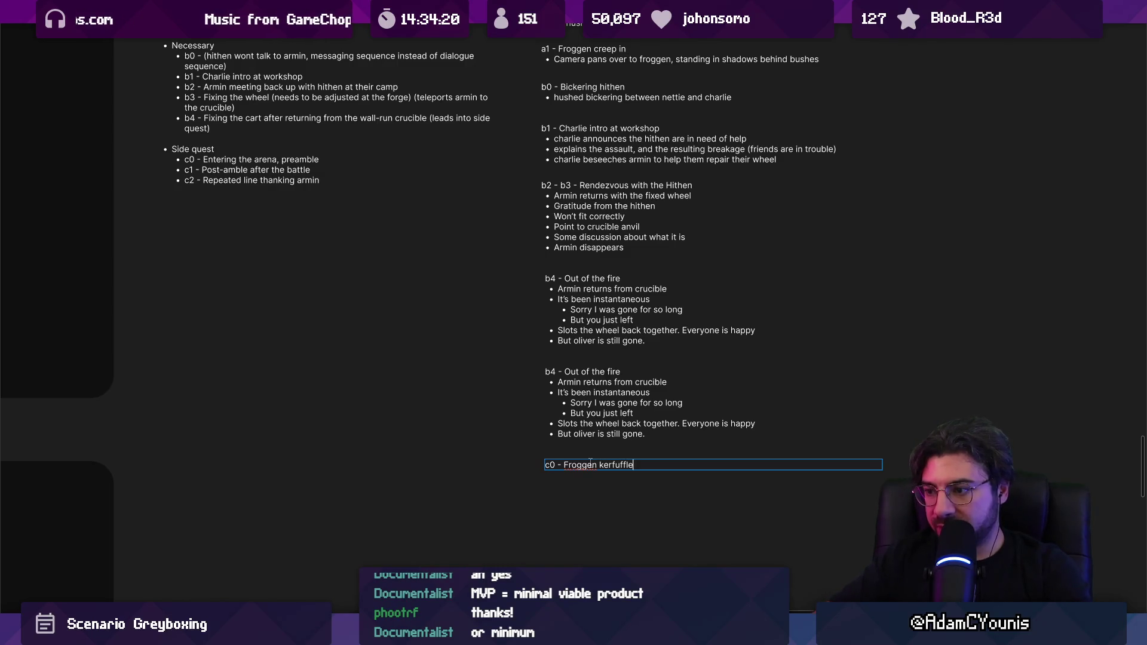
{"action": "key", "text": "ctrl+shift+Left"}
{"action": "type", "text": "Fu"}
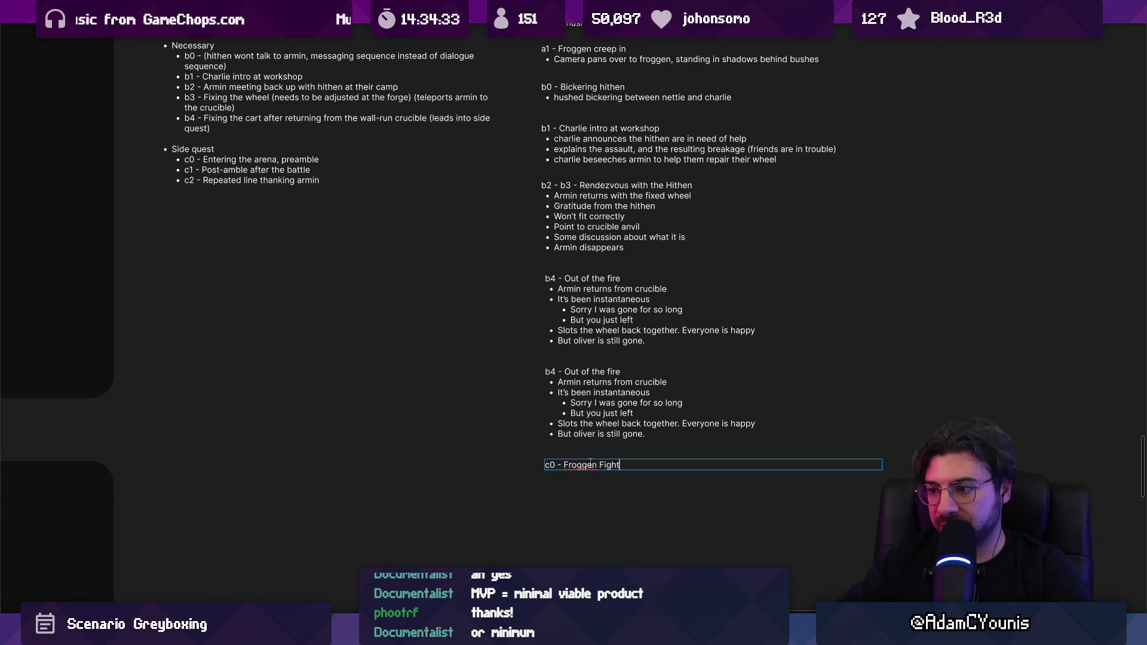
{"action": "scroll", "coordinate": [618, 459], "scroll_direction": "up", "scroll_amount": 3}
{"action": "left_click", "coordinate": [576, 342]}
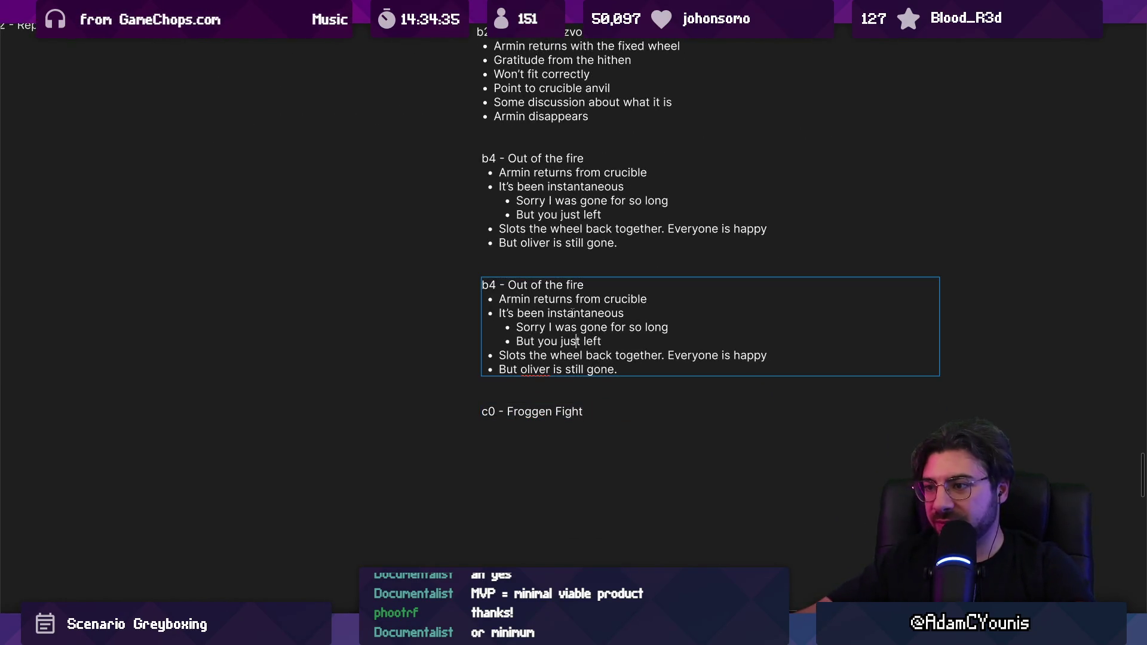
{"action": "left_click", "coordinate": [607, 415]}
{"action": "key", "text": "Return"}
{"action": "type", "text": "- Froggen Fight "}
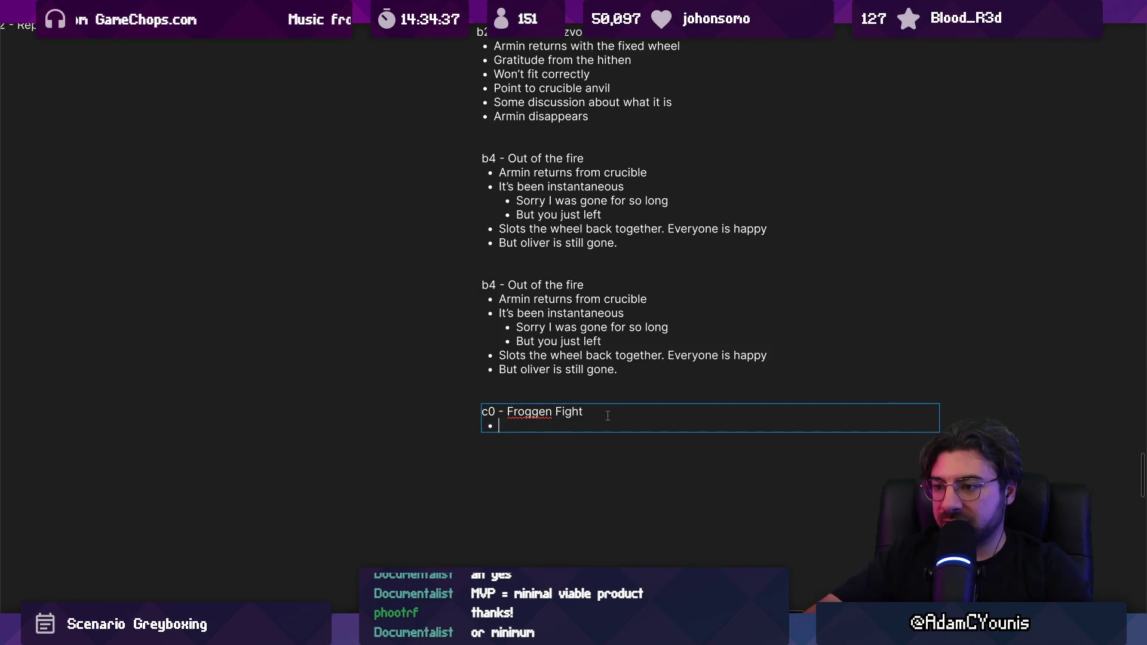
{"action": "type", "text": "Enter the"}
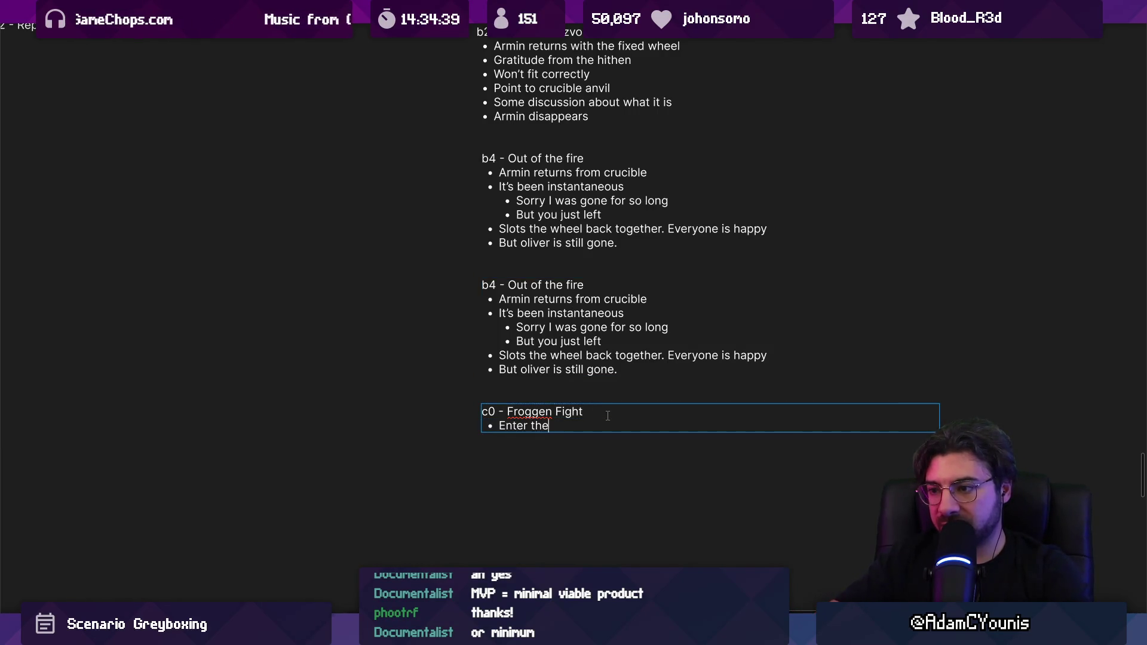
{"action": "type", "text": " scene, d"}
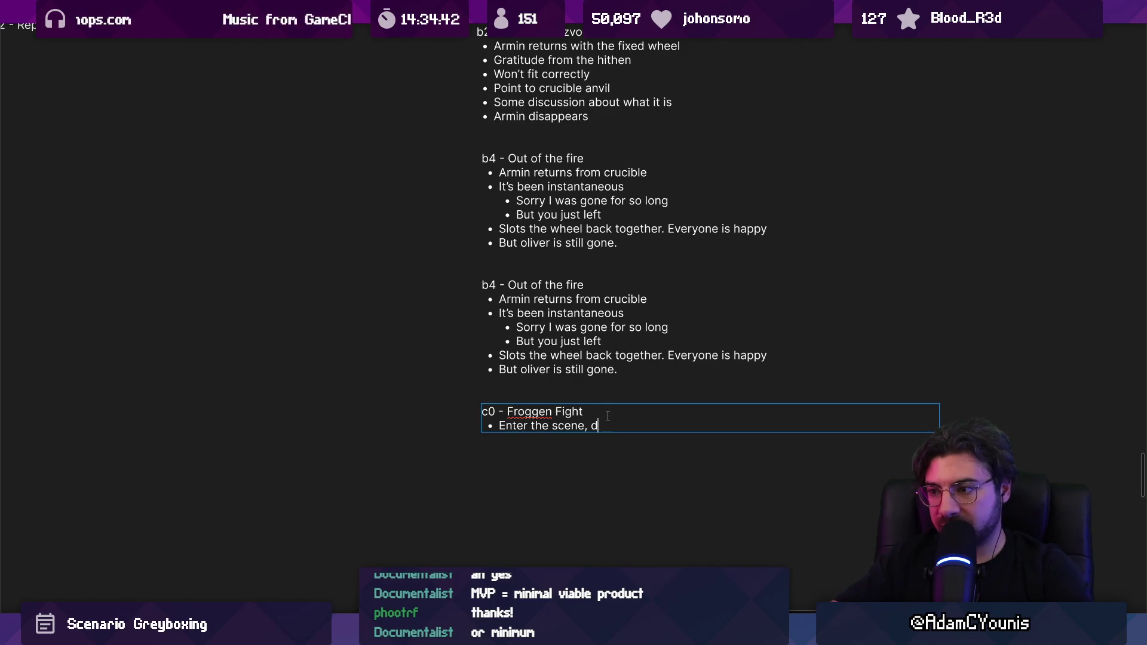
{"action": "key", "text": "BackSpace"}
{"action": "type", "text": "some "}
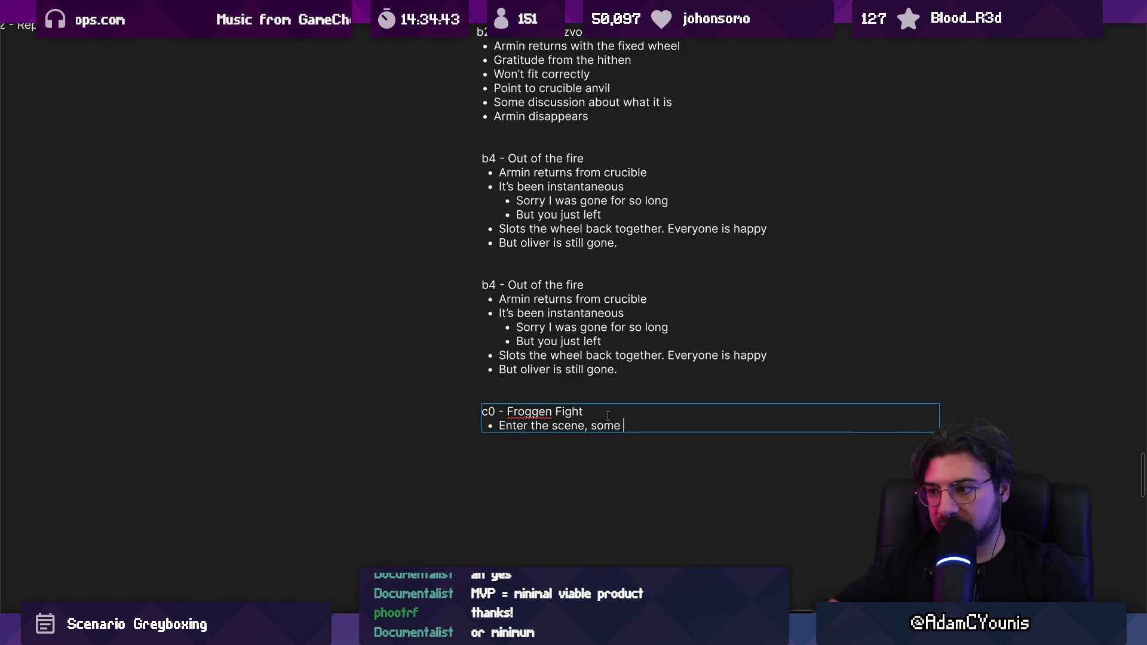
{"action": "type", "text": "threatening dialogue"}
Add bullets: Armin checks on Oliver, Charlie shows up, All thank Armin, Armin takes spoils from battle
{"action": "key", "text": "Return"}
{"action": "type", "text": "After gi"}
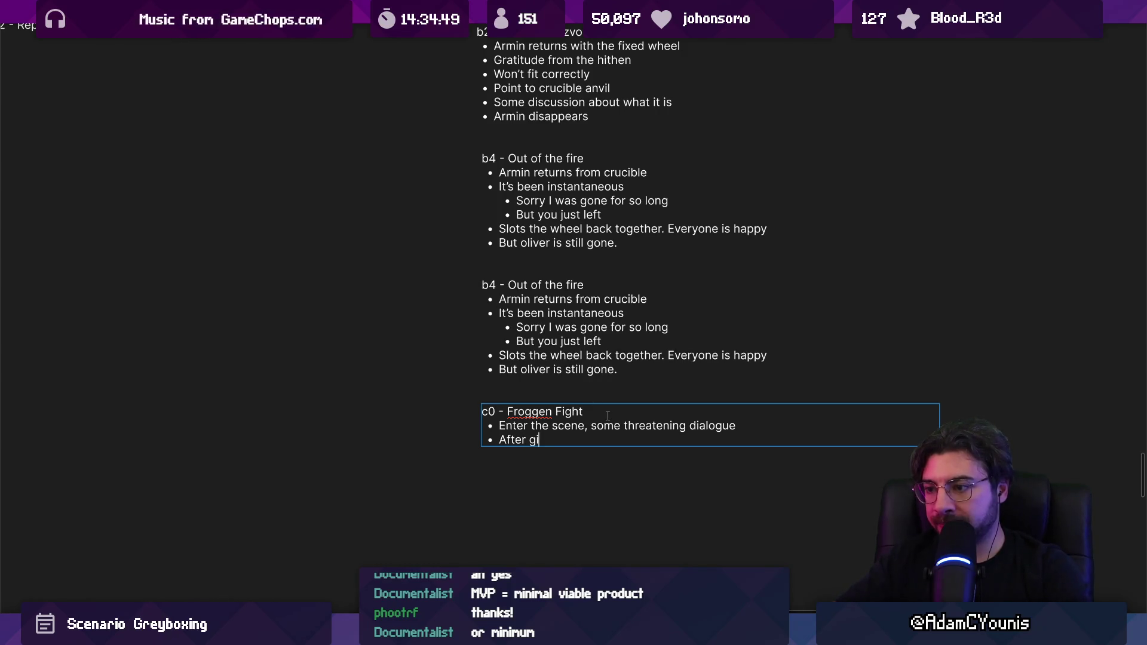
{"action": "key", "text": "BackSpace"}
{"action": "key", "text": "BackSpace"}
{"action": "type", "text": "fight, "}
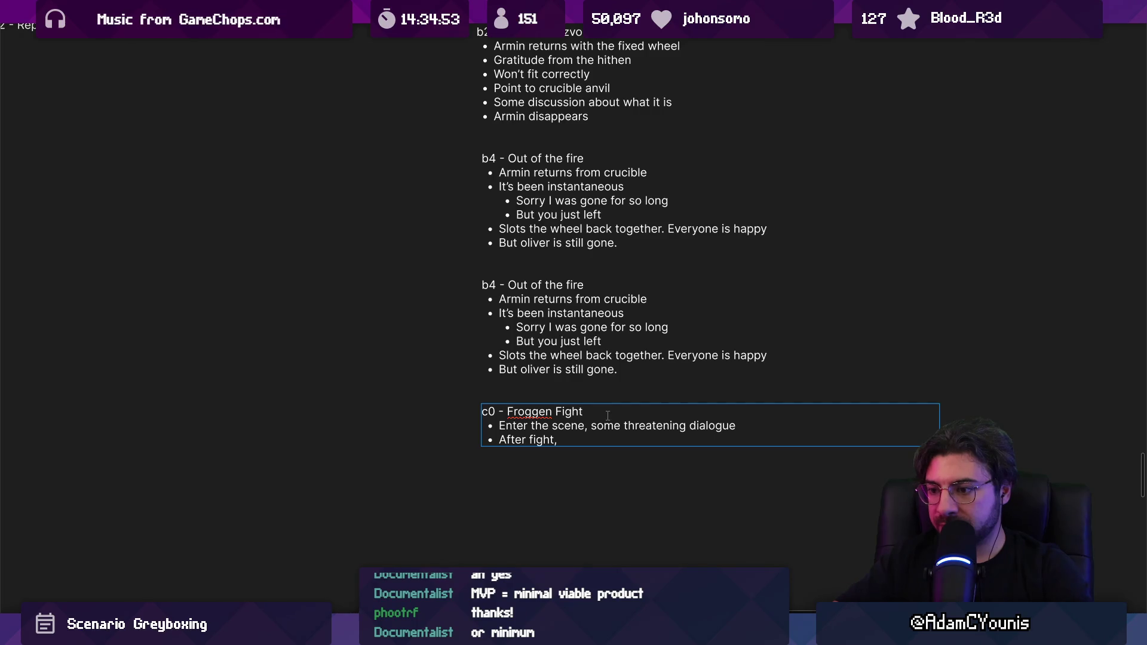
{"action": "type", "text": "Armin checks in with Oliver"}
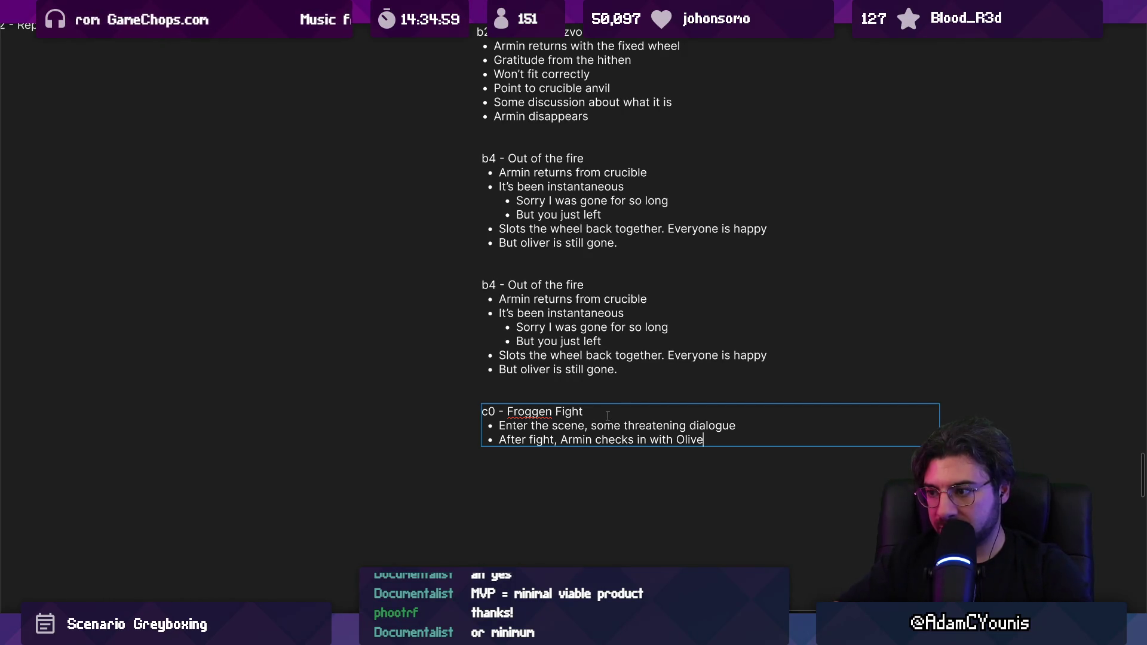
{"action": "type", "text": ","}
{"action": "key", "text": "BackSpace"}
{"action": "key", "text": "BackSpace"}
{"action": "key", "text": "Return"}
{"action": "type", "text": "cha"}
{"action": "key", "text": "BackSpace"}
{"action": "key", "text": "BackSpace"}
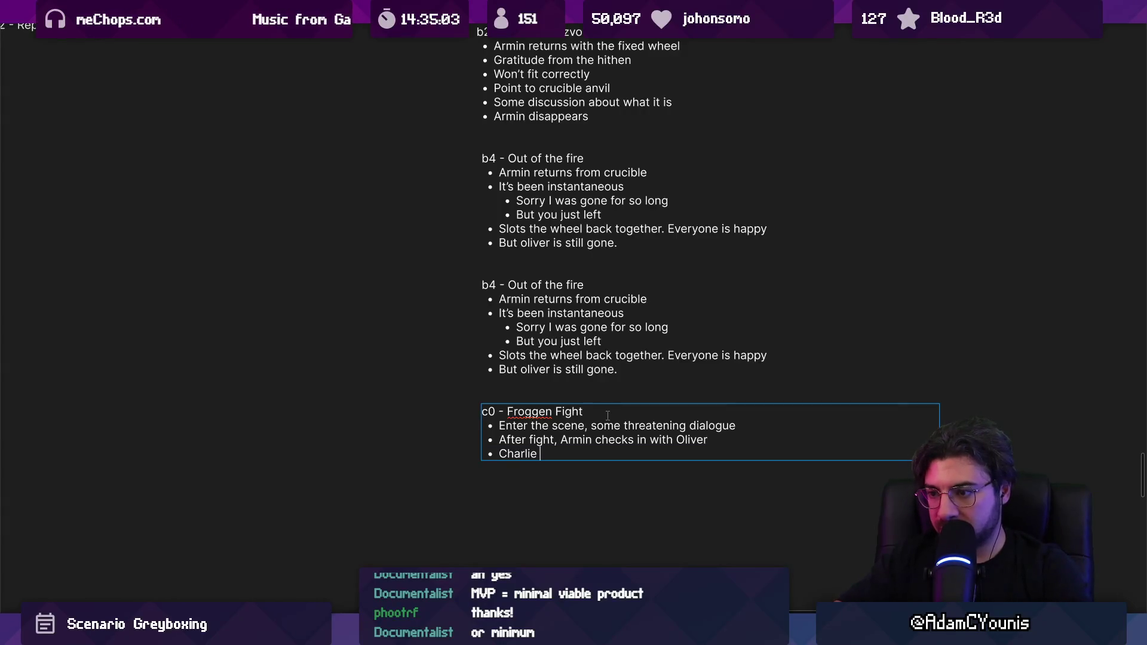
{"action": "key", "text": "BackSpace"}
{"action": "key", "text": "BackSpace"}
{"action": "key", "text": "BackSpace"}
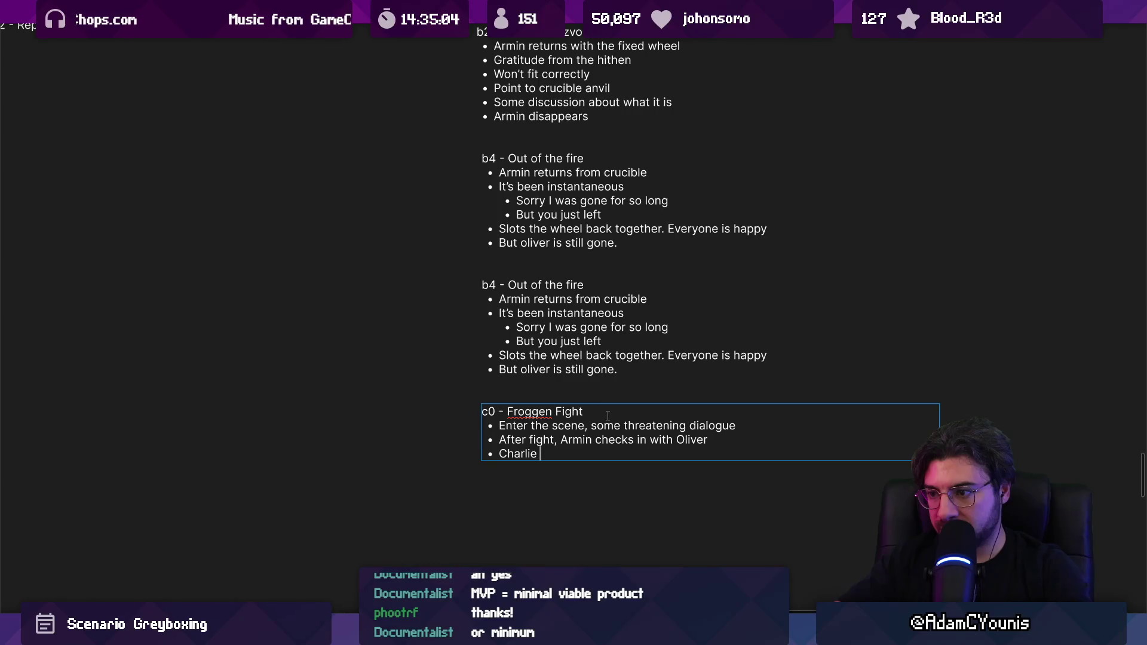
{"action": "type", "text": "showsup"}
{"action": "key", "text": "Return"}
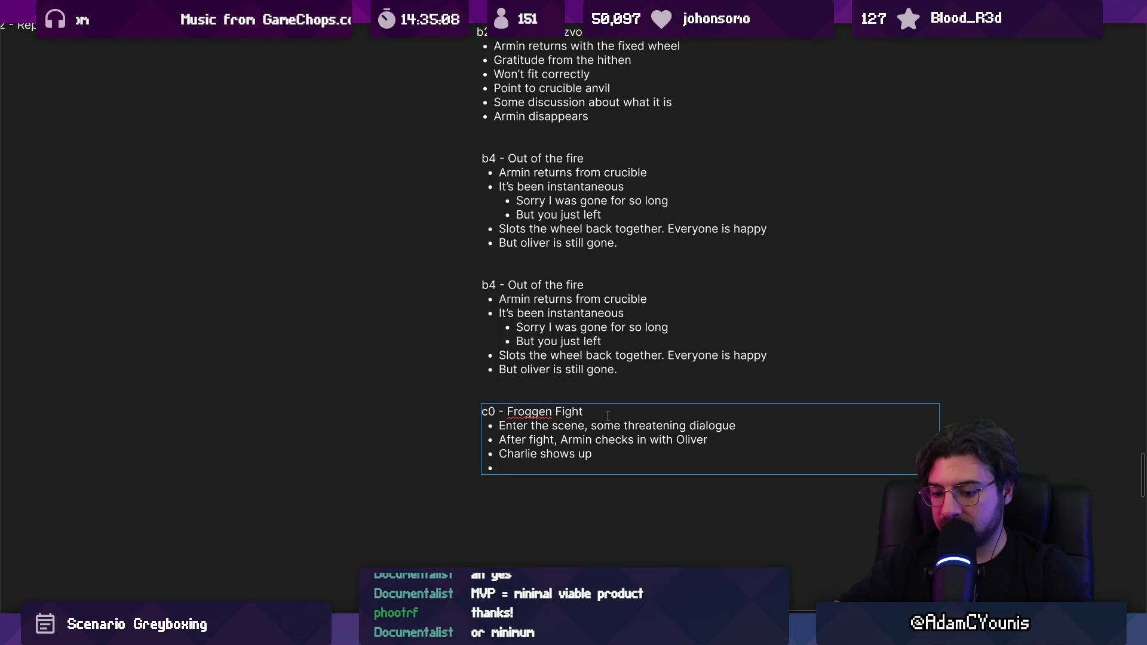
{"action": "type", "text": "TAll thank A"}
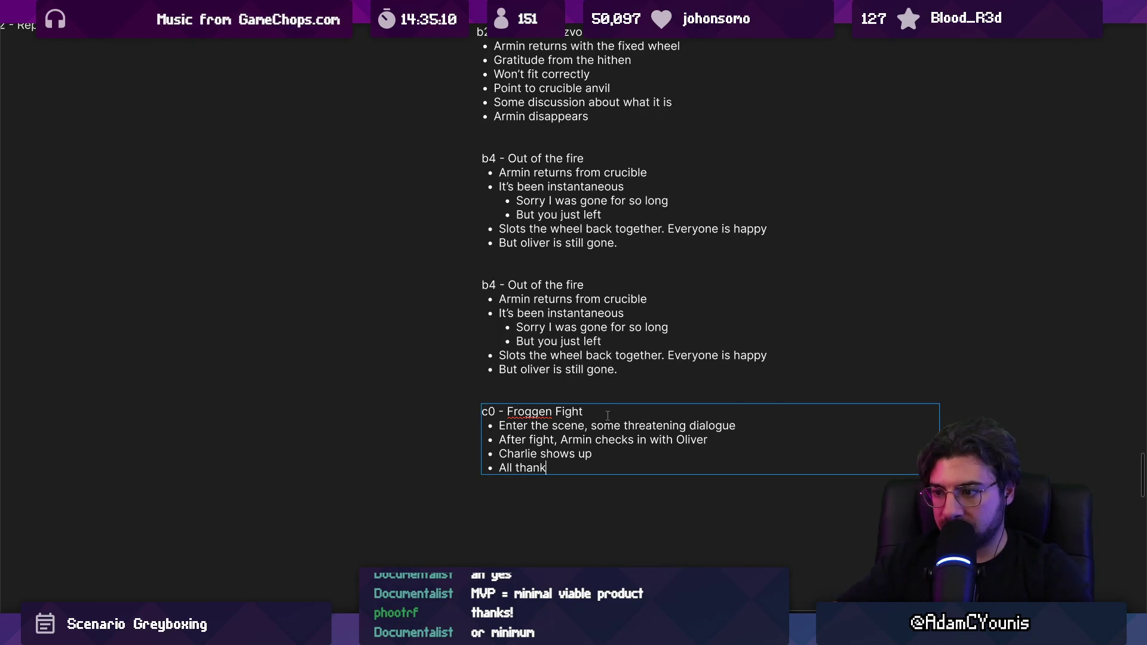
{"action": "type", "text": "rmin"}
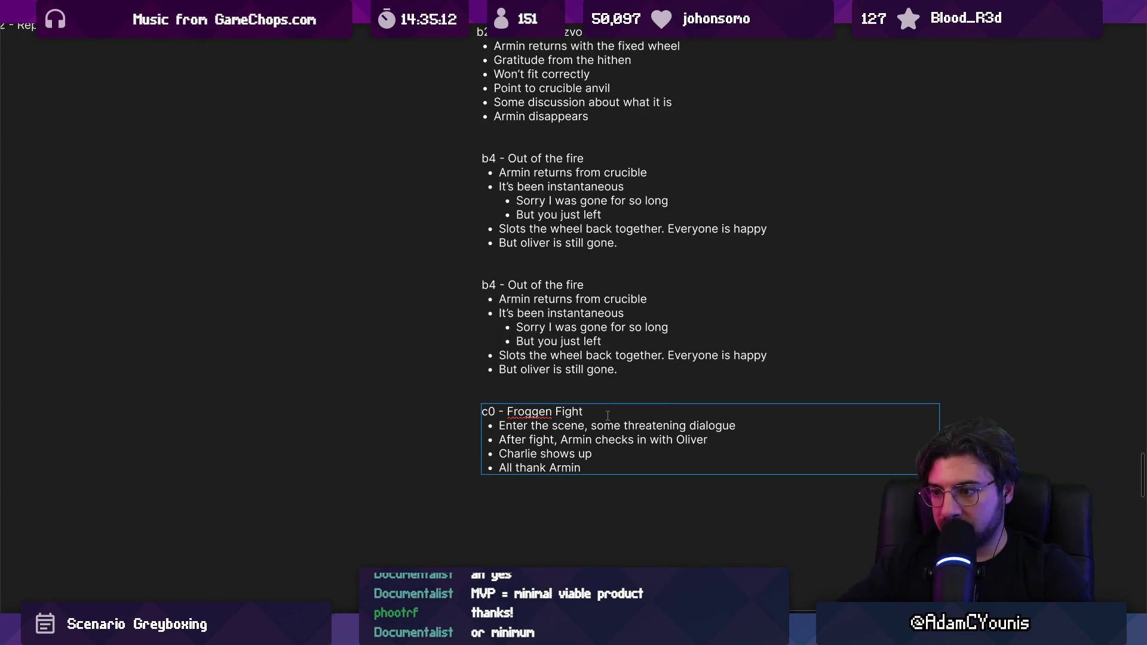
{"action": "key", "text": "Return"}
{"action": "type", "text": "Armi"}
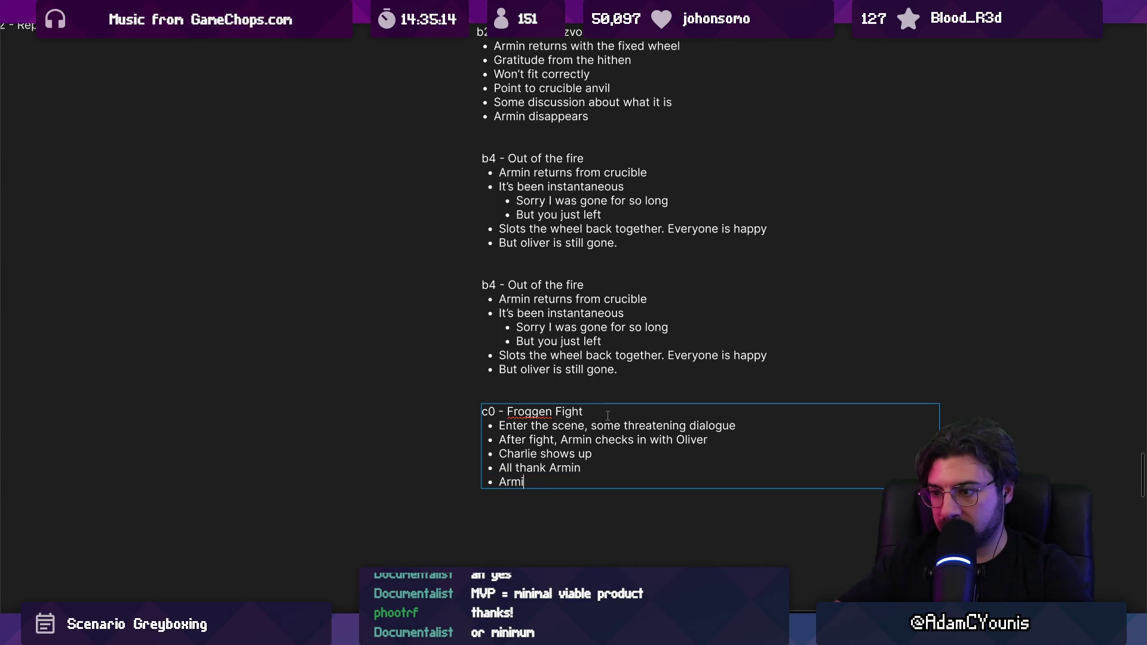
{"action": "type", "text": "nm takes "}
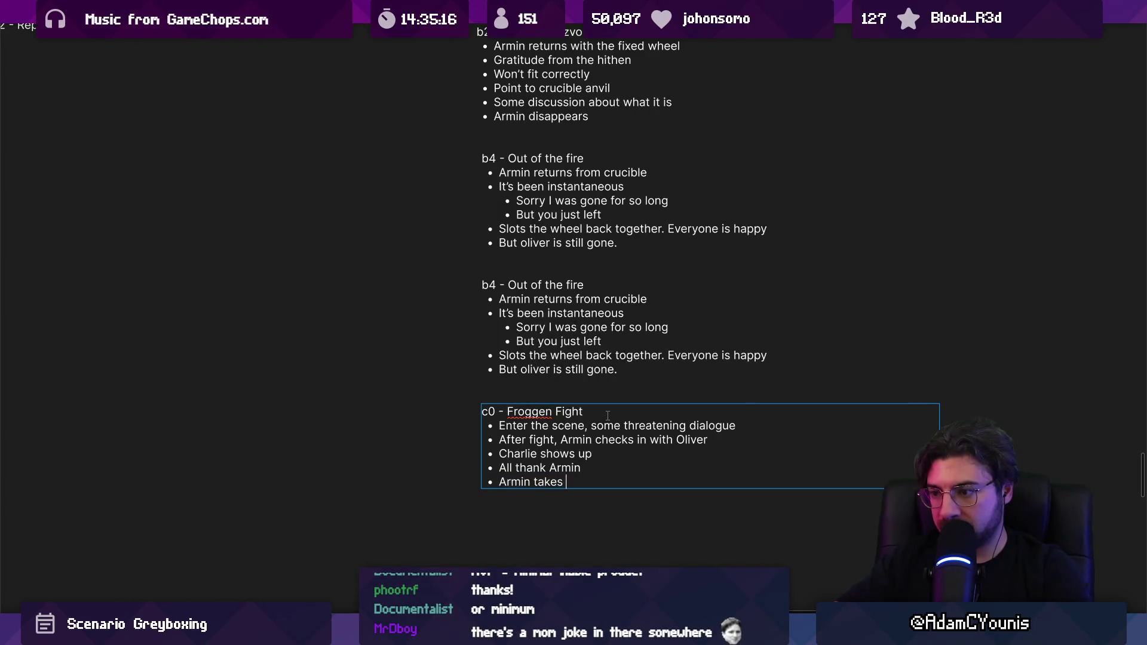
{"action": "type", "text": "poi"}
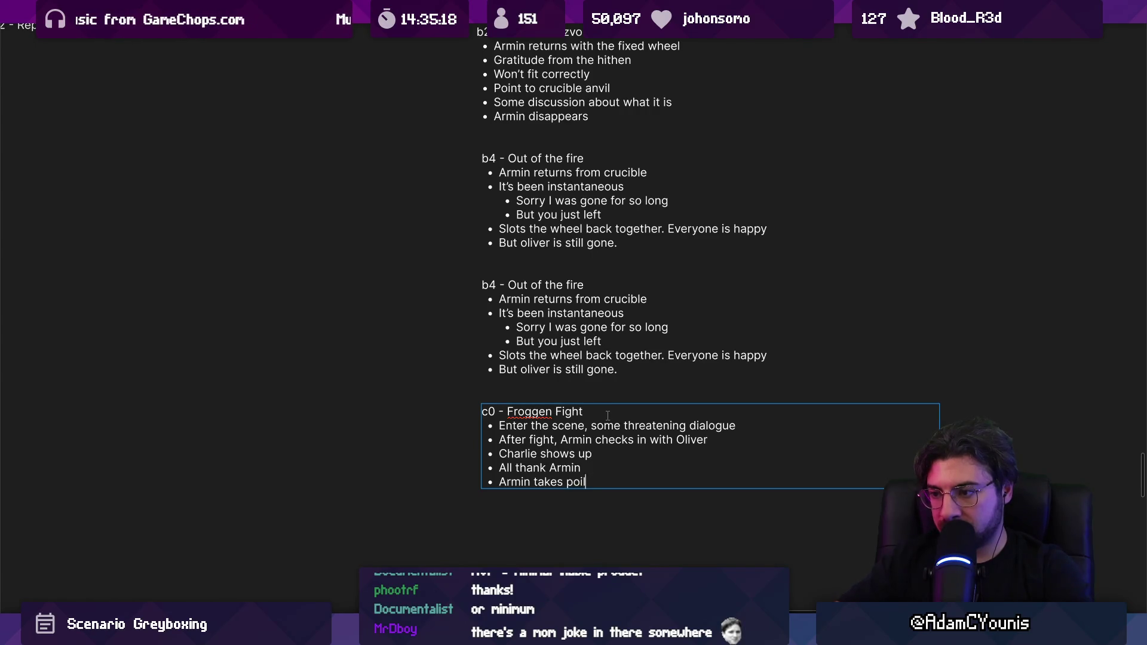
{"action": "type", "text": "spot"}
{"action": "key", "text": "BackSpace"}
{"action": "type", "text": "ls from battle."}
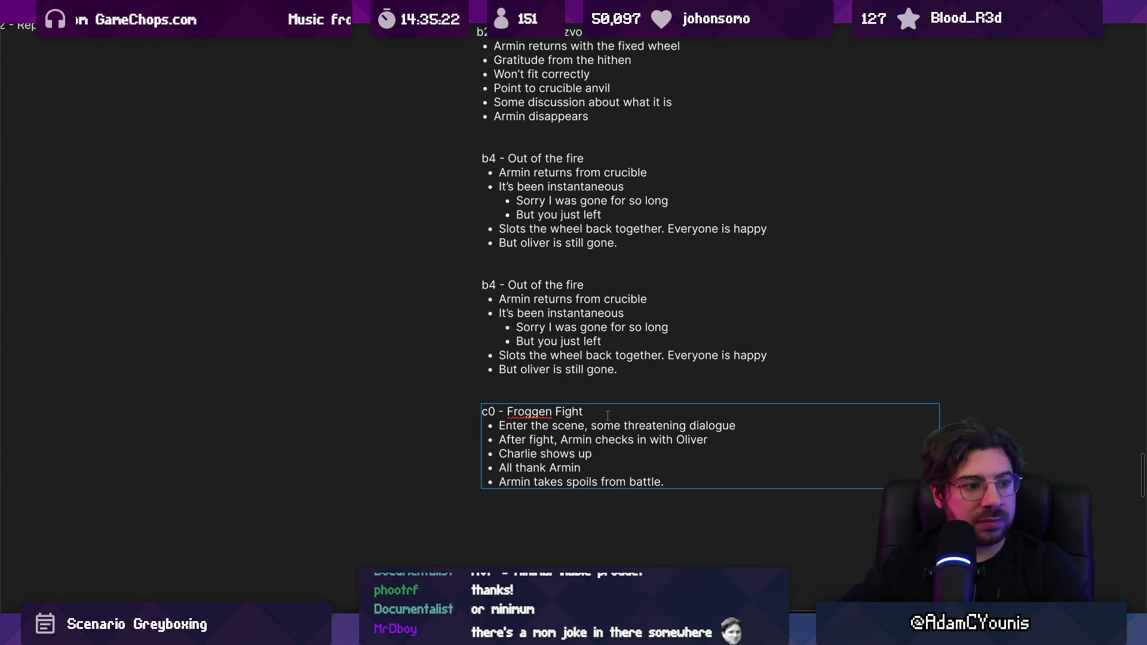
{"action": "left_click", "coordinate": [673, 386]}
Cut the four post-fight bullets out of the c0 note and paste them as a new note
{"action": "scroll", "coordinate": [615, 430], "scroll_direction": "down", "scroll_amount": 5}
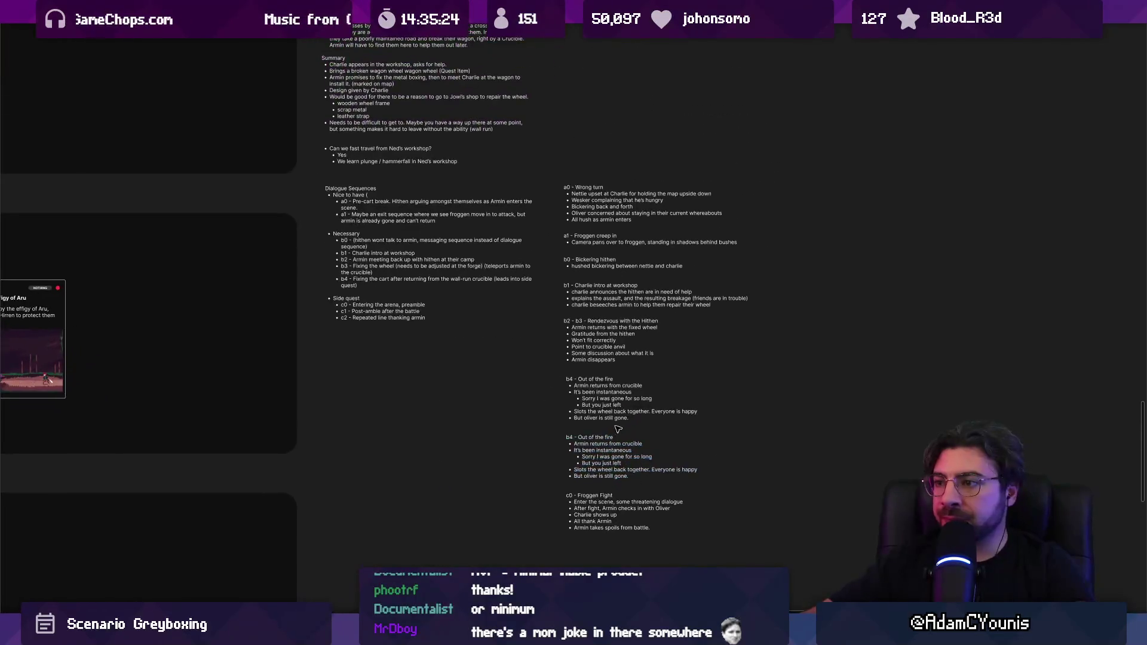
{"action": "scroll", "coordinate": [615, 430], "scroll_direction": "up", "scroll_amount": 3}
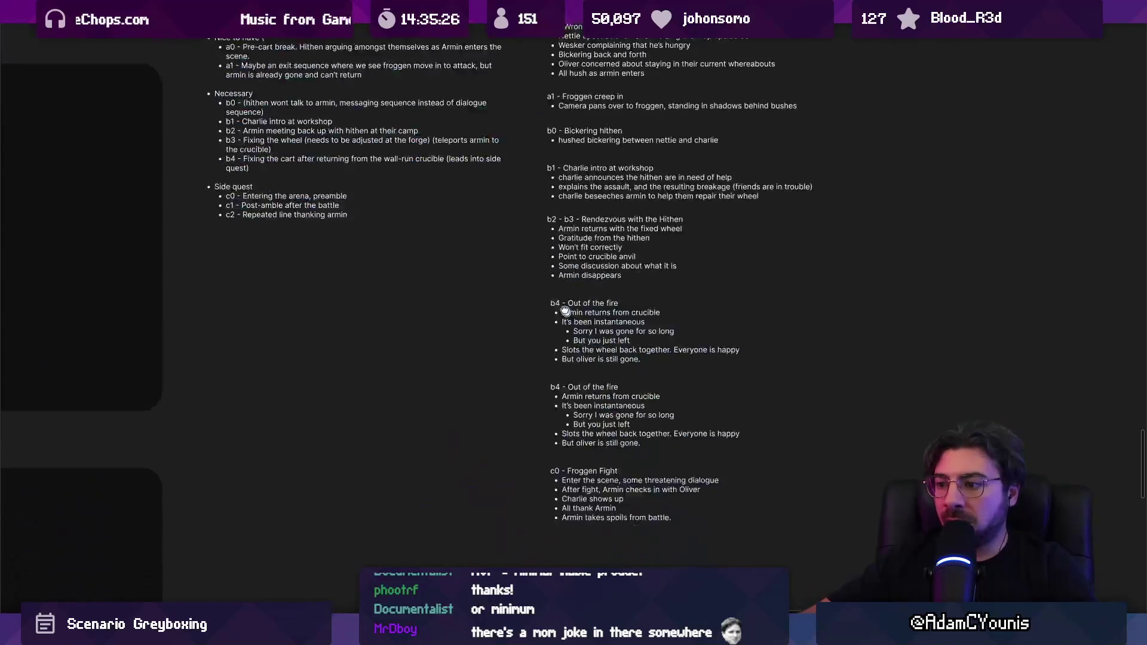
{"action": "scroll", "coordinate": [585, 340], "scroll_direction": "up", "scroll_amount": 1}
{"action": "double_click", "coordinate": [558, 437]}
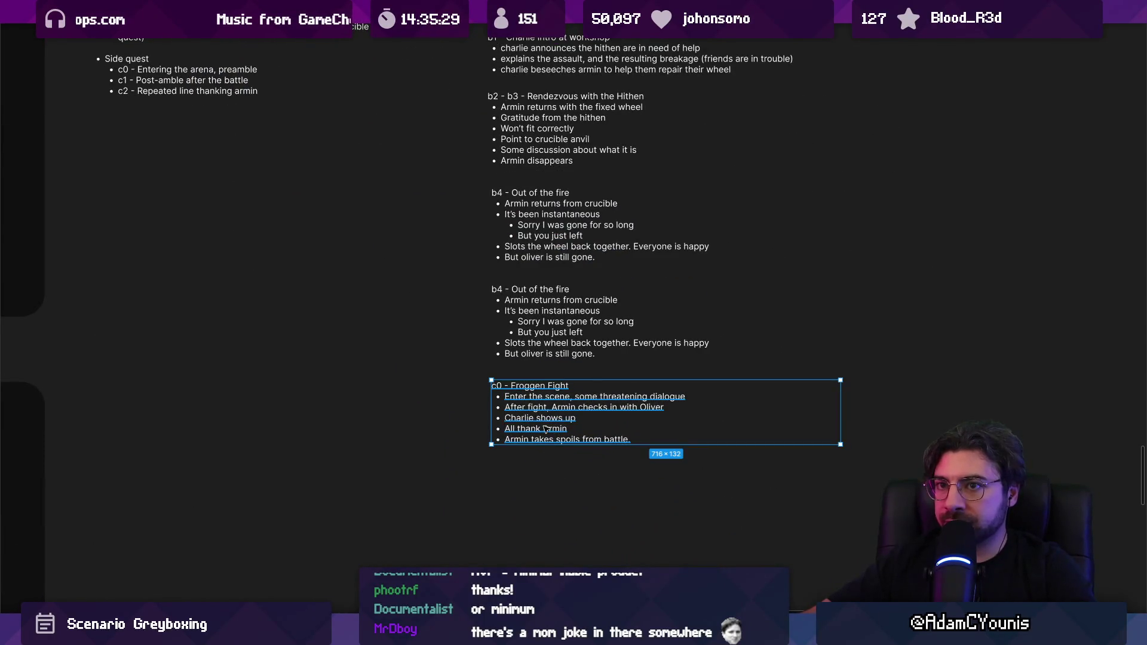
{"action": "left_click", "coordinate": [603, 426]}
{"action": "scroll", "coordinate": [603, 426], "scroll_direction": "up", "scroll_amount": 1}
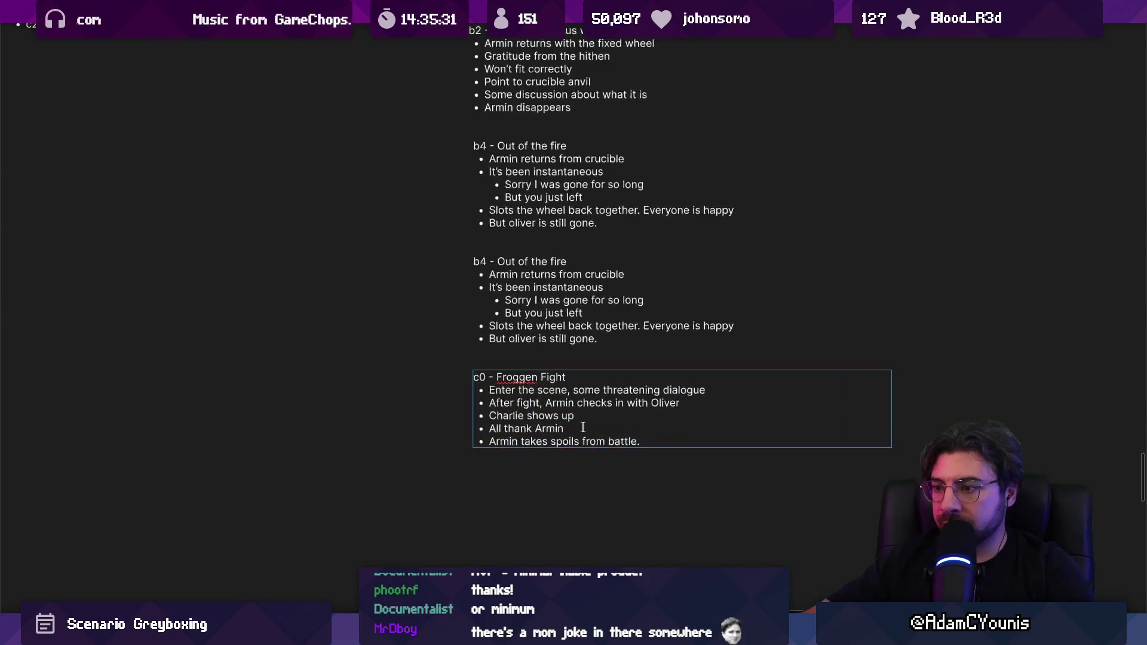
{"action": "left_click_drag", "start_coordinate": [487, 404], "coordinate": [800, 505]}
{"action": "key", "text": "BackSpace"}
{"action": "key", "text": "BackSpace"}
{"action": "key", "text": "Escape"}
{"action": "key", "text": "Escape"}
{"action": "type", "text": "After fight, Armin checks in with Oliver Charlie shows up All thank Armin Armin takes spoils from battle."}
Give the pasted note the heading 'c1 - Froggen Fight Aftermath'
{"action": "left_click", "coordinate": [536, 450]}
{"action": "double_click", "coordinate": [537, 449]}
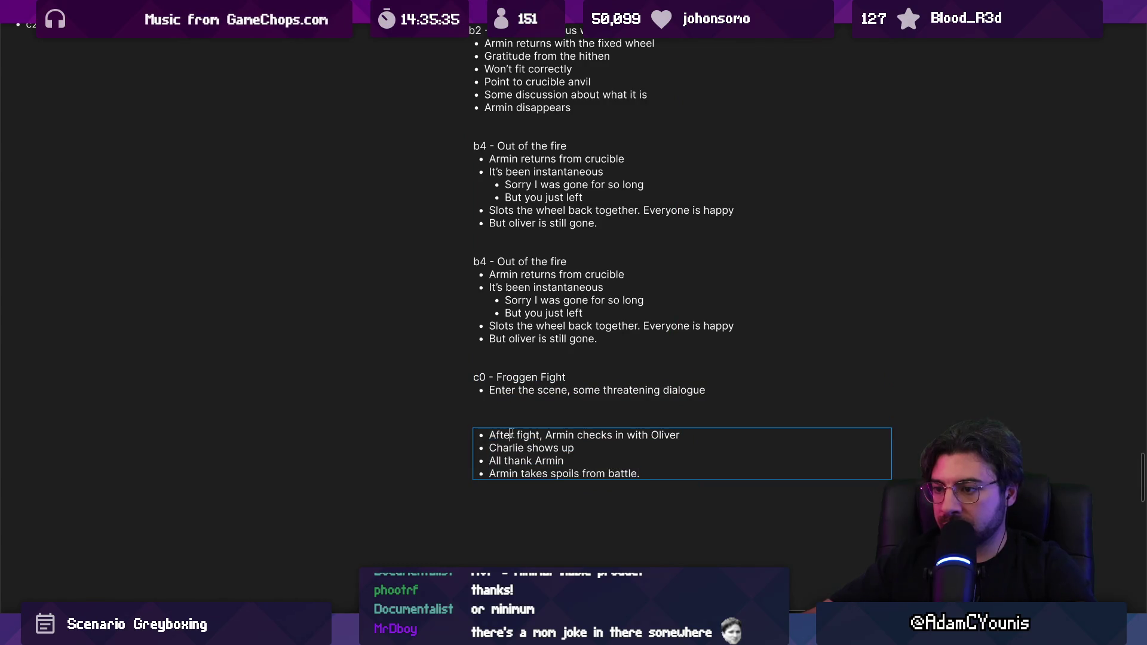
{"action": "key", "text": "Return"}
{"action": "type", "text": "c1- Afte"}
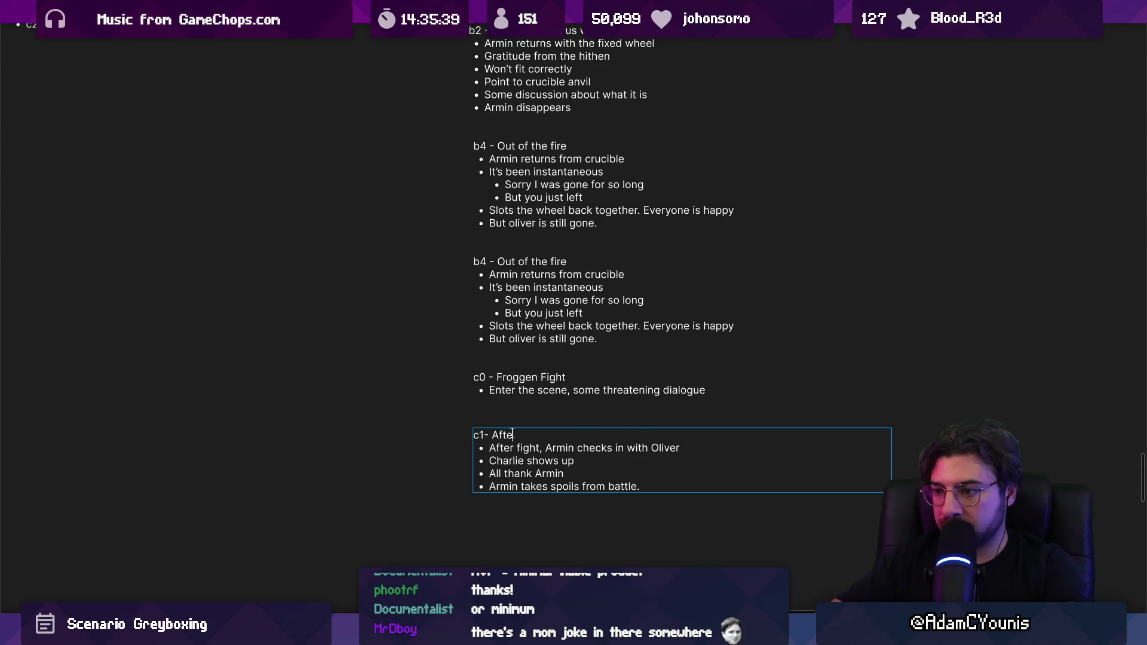
{"action": "type", "text": "th"}
{"action": "key", "text": "ctrl+shift+Left"}
{"action": "key", "text": "Home"}
{"action": "key", "text": "Right"}
{"action": "key", "text": "Right"}
{"action": "key", "text": "Right"}
{"action": "key", "text": "Right"}
{"action": "type", "text": "Froggen"}
{"action": "key", "text": "ctrl+shift+Right"}
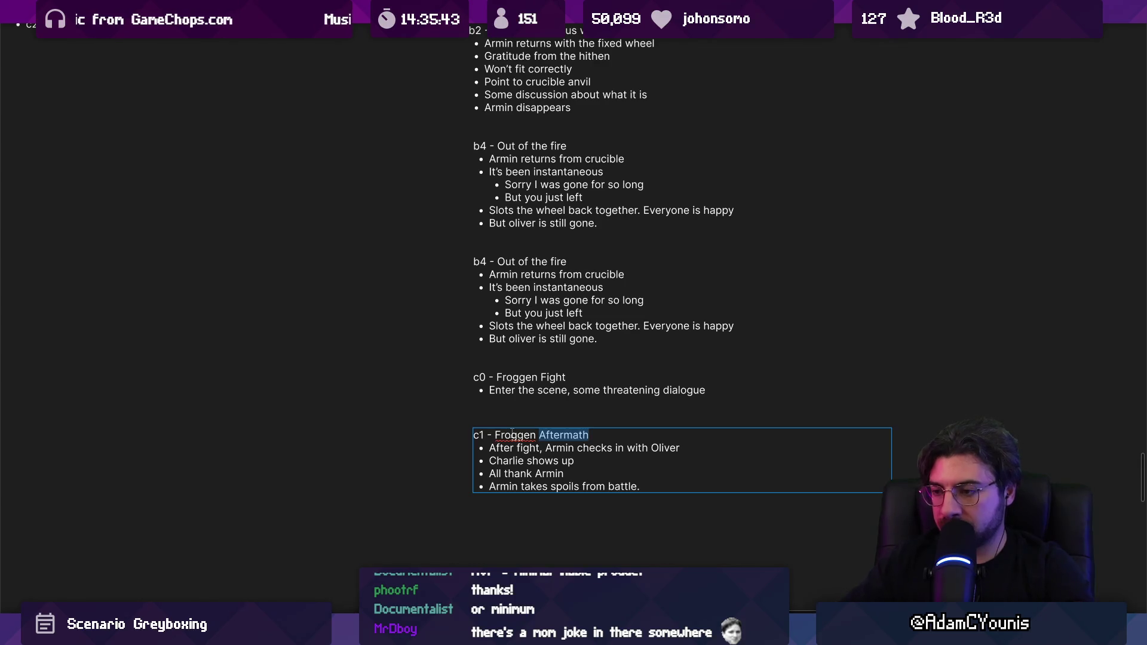
{"action": "key", "text": "Escape"}
{"action": "scroll", "coordinate": [512, 431], "scroll_direction": "down", "scroll_amount": 3}
{"action": "key", "text": "Escape"}
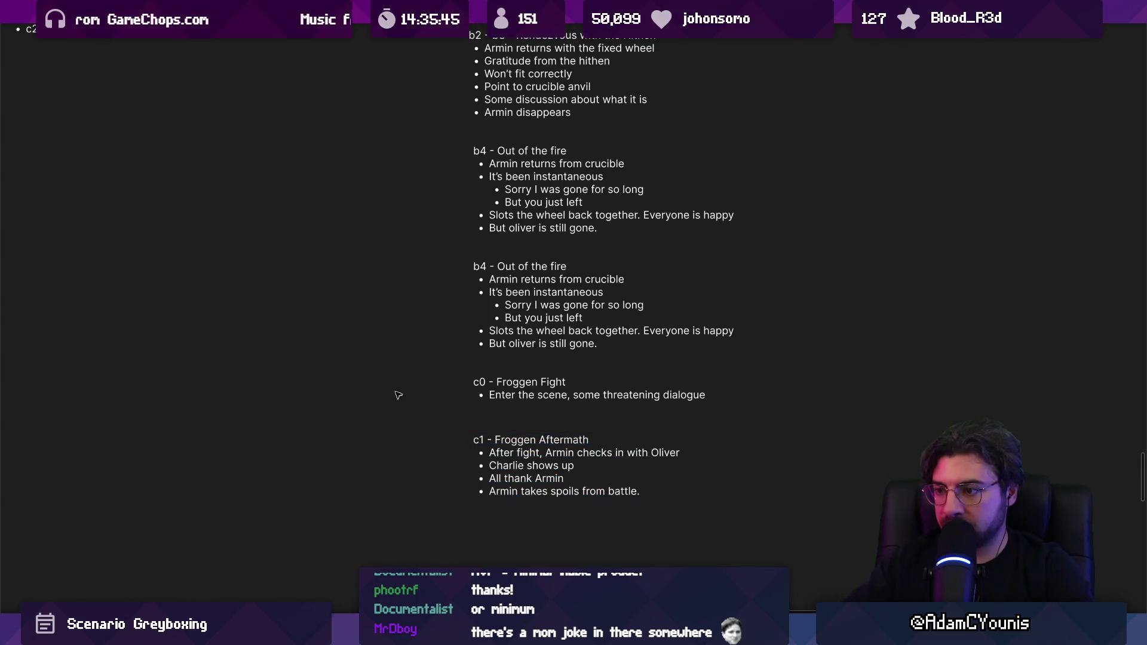
{"action": "left_click", "coordinate": [523, 453]}
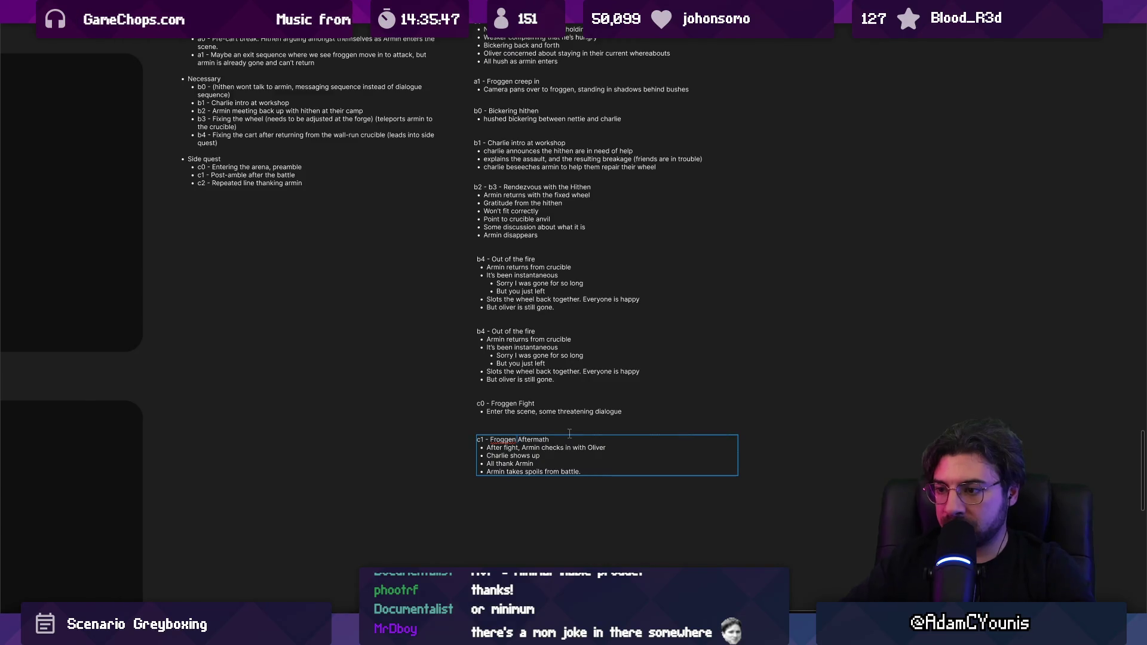
{"action": "type", "text": "Fight"}
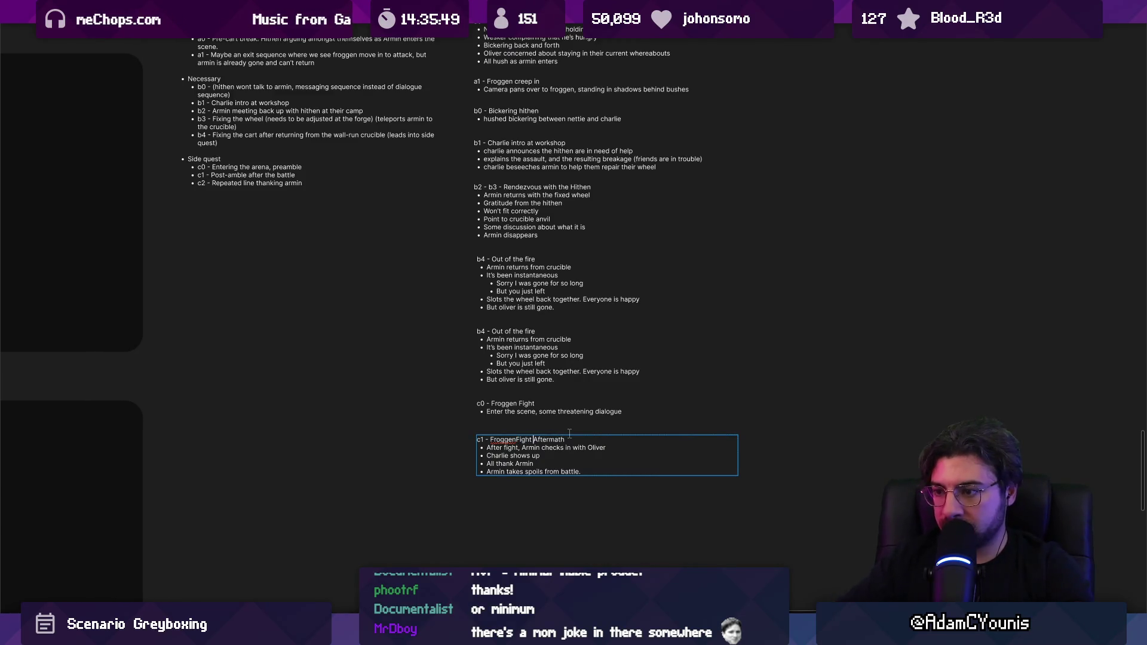
{"action": "left_click", "coordinate": [397, 264]}
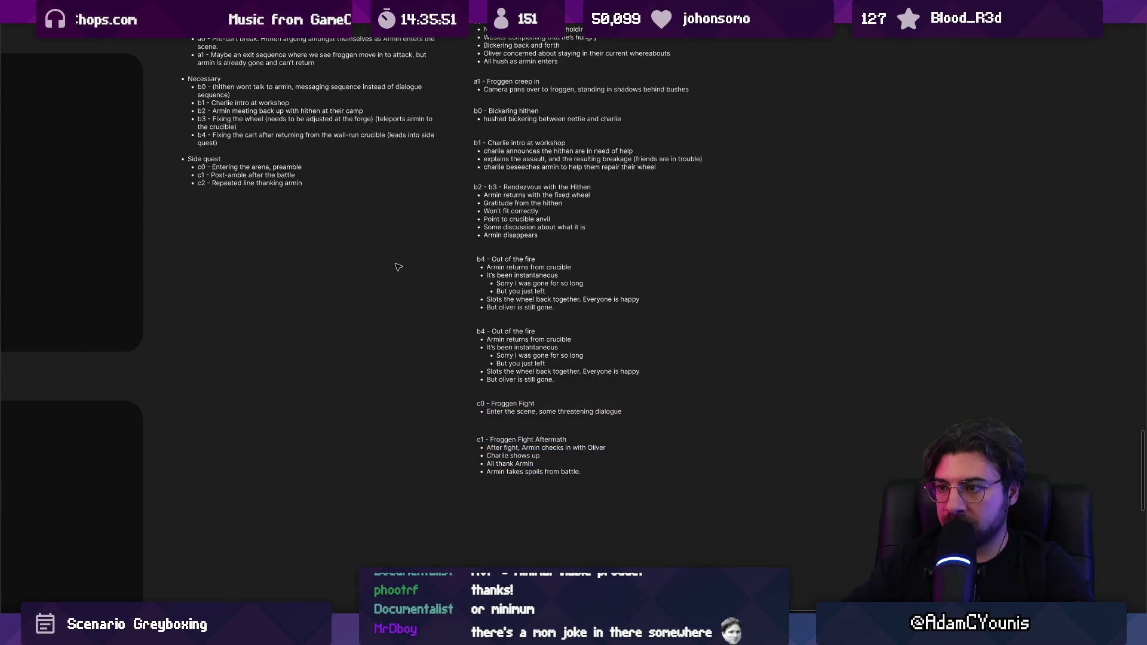
{"action": "scroll", "coordinate": [450, 271], "scroll_direction": "up", "scroll_amount": 2}
{"action": "scroll", "coordinate": [450, 271], "scroll_direction": "left", "scroll_amount": 1}
{"action": "scroll", "coordinate": [340, 248], "scroll_direction": "up", "scroll_amount": 2}
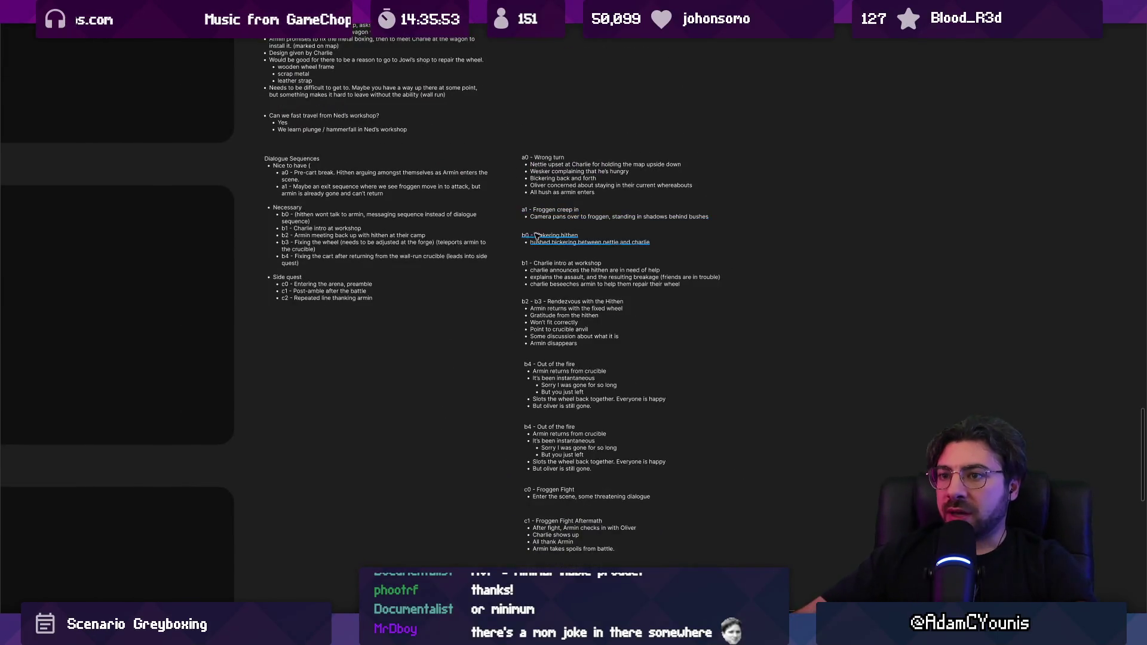
{"action": "scroll", "coordinate": [340, 248], "scroll_direction": "down", "scroll_amount": 3}
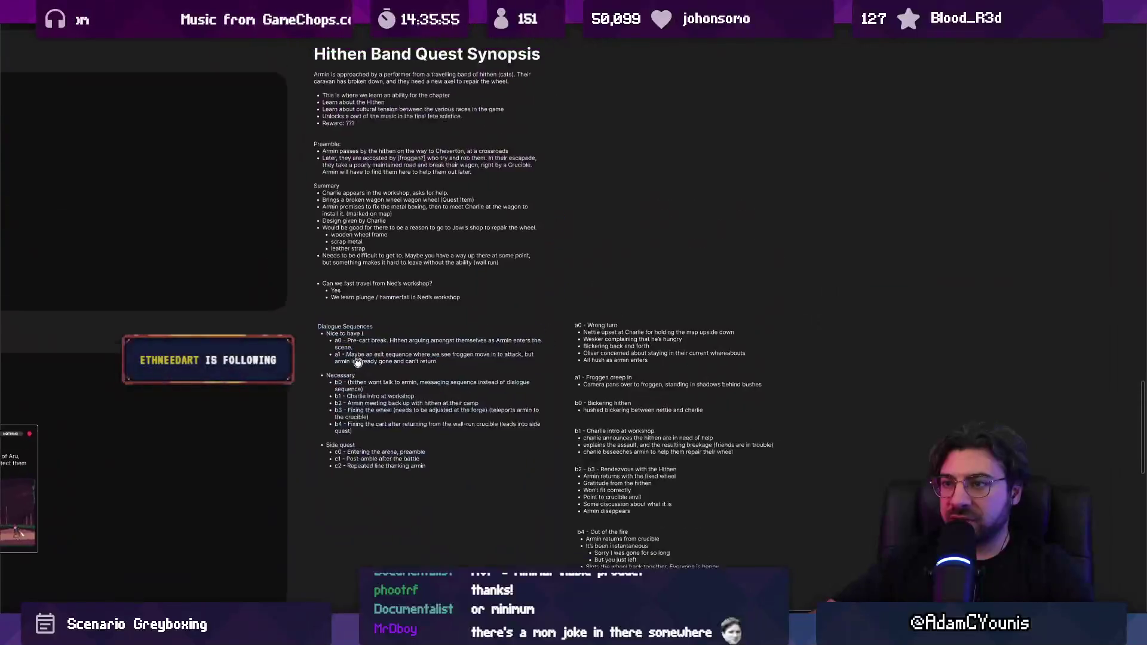
{"action": "scroll", "coordinate": [343, 247], "scroll_direction": "up", "scroll_amount": 2}
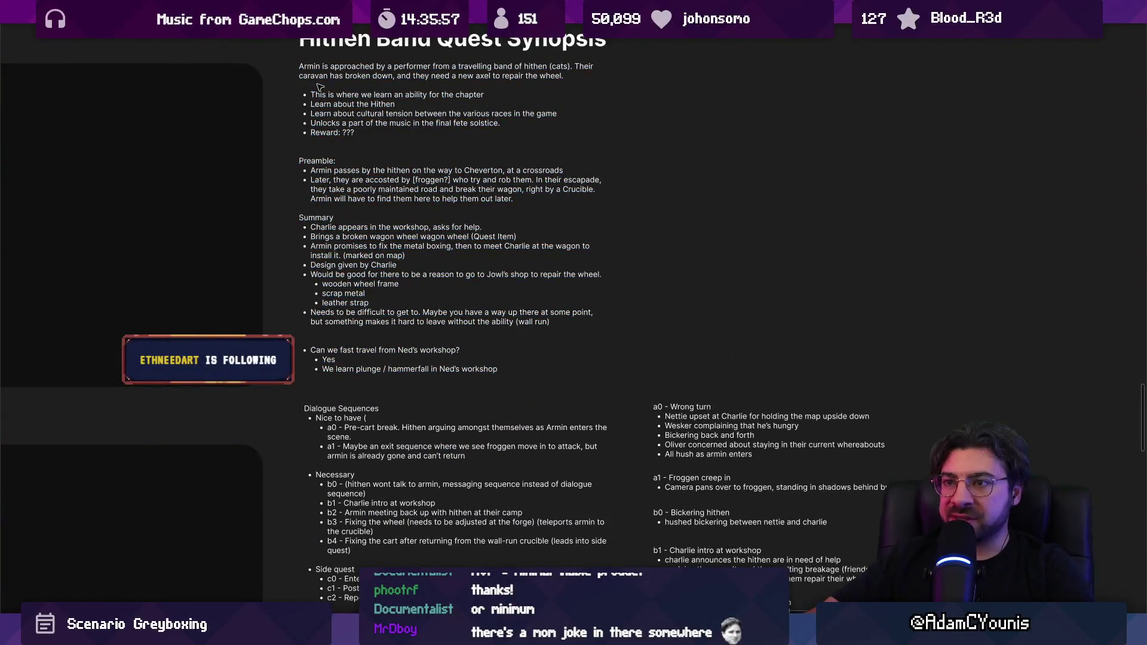
{"action": "left_click", "coordinate": [318, 87]}
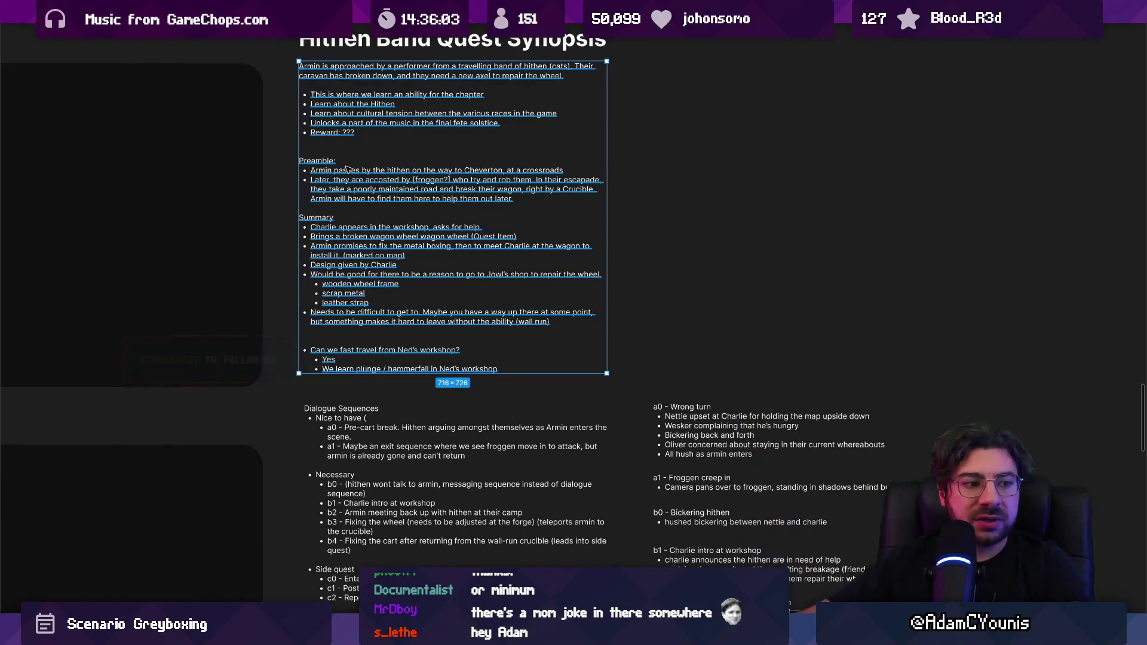
{"action": "scroll", "coordinate": [347, 169], "scroll_direction": "down", "scroll_amount": 3}
{"action": "scroll", "coordinate": [288, 265], "scroll_direction": "up", "scroll_amount": 3}
{"action": "left_click", "coordinate": [289, 265]}
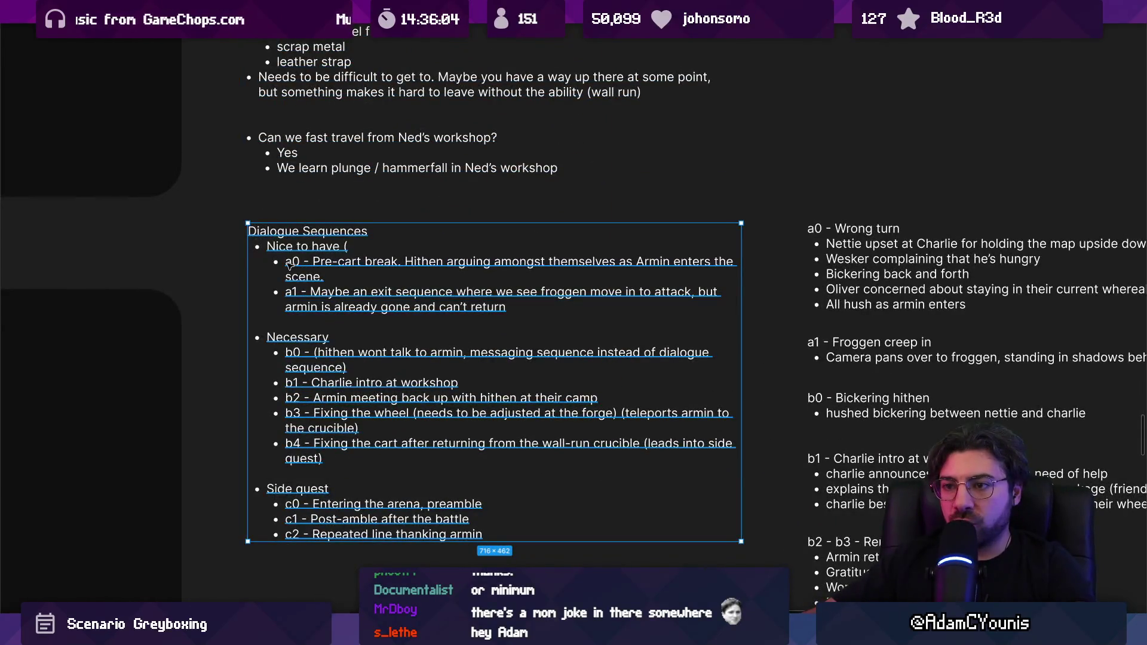
{"action": "double_click", "coordinate": [299, 367]}
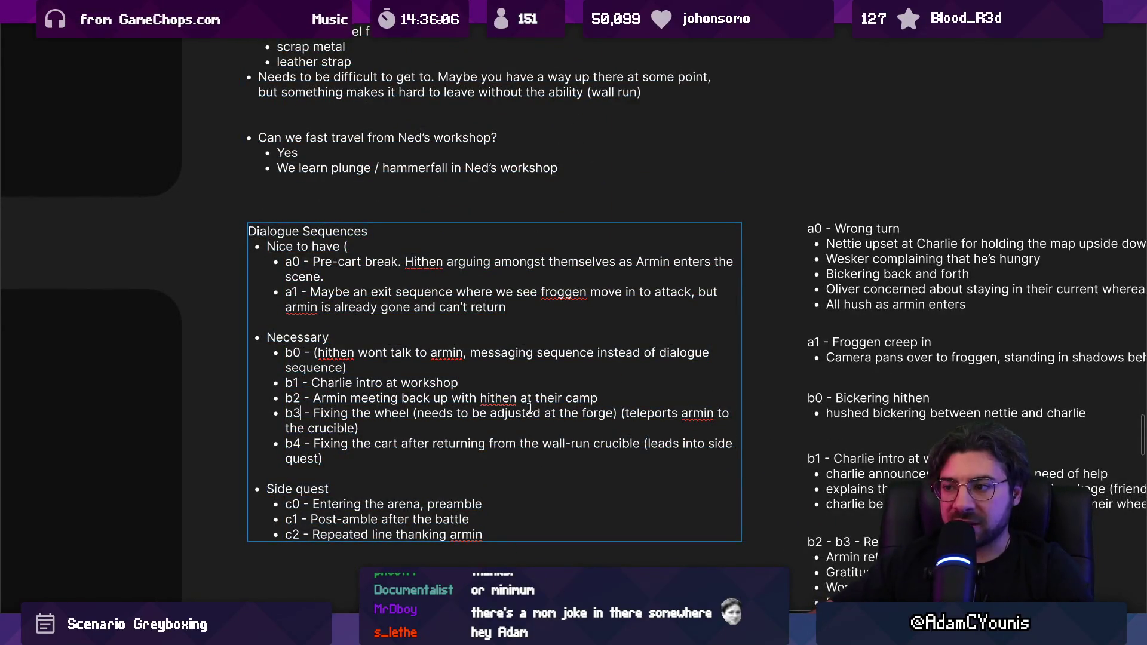
{"action": "scroll", "coordinate": [483, 412], "scroll_direction": "right", "scroll_amount": 6}
{"action": "scroll", "coordinate": [484, 412], "scroll_direction": "down", "scroll_amount": 2}
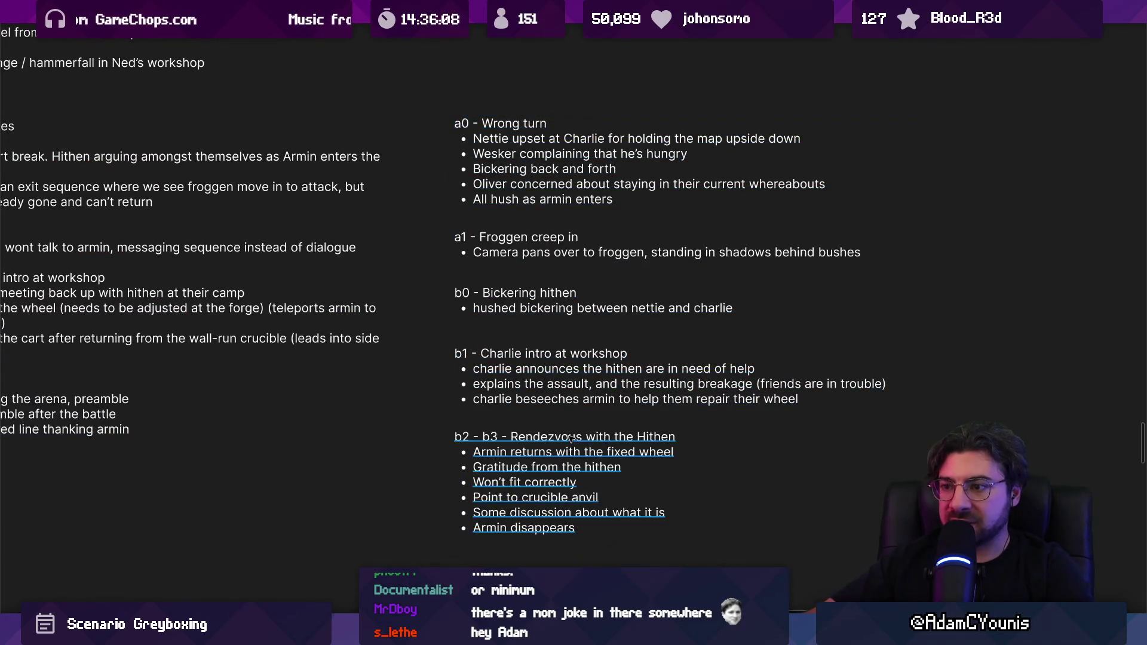
{"action": "scroll", "coordinate": [571, 439], "scroll_direction": "down", "scroll_amount": 5}
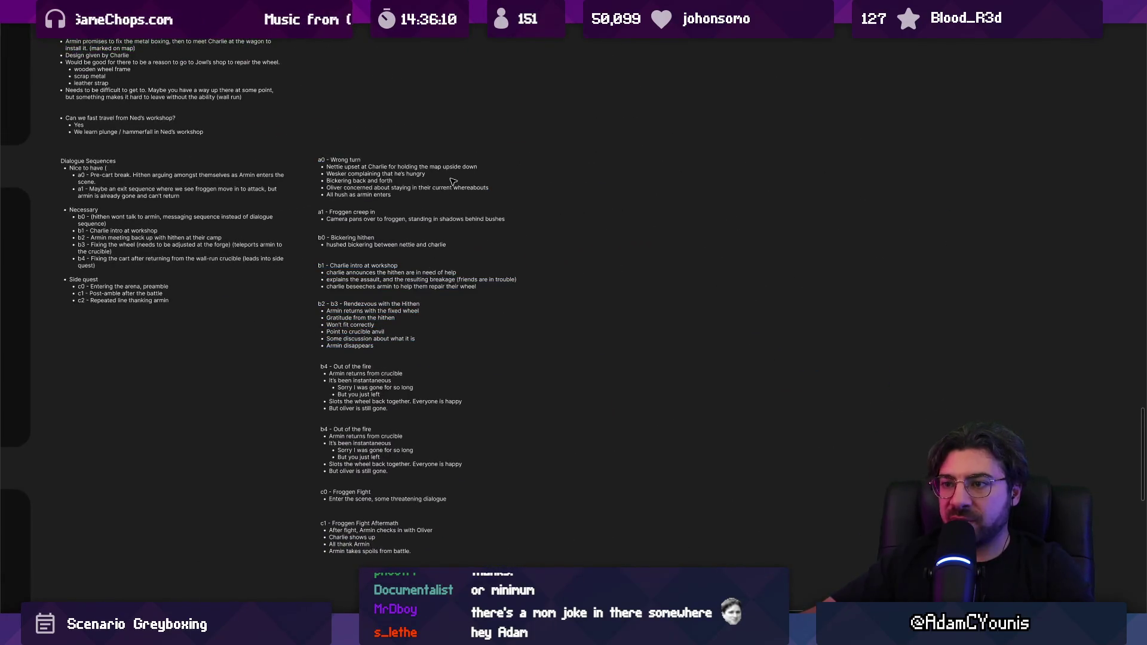
{"action": "mouse_move", "coordinate": [410, 143]}
{"action": "left_mouse_down"}
{"action": "mouse_move", "coordinate": [340, 424]}
{"action": "mouse_move", "coordinate": [339, 555]}
{"action": "left_mouse_up"}
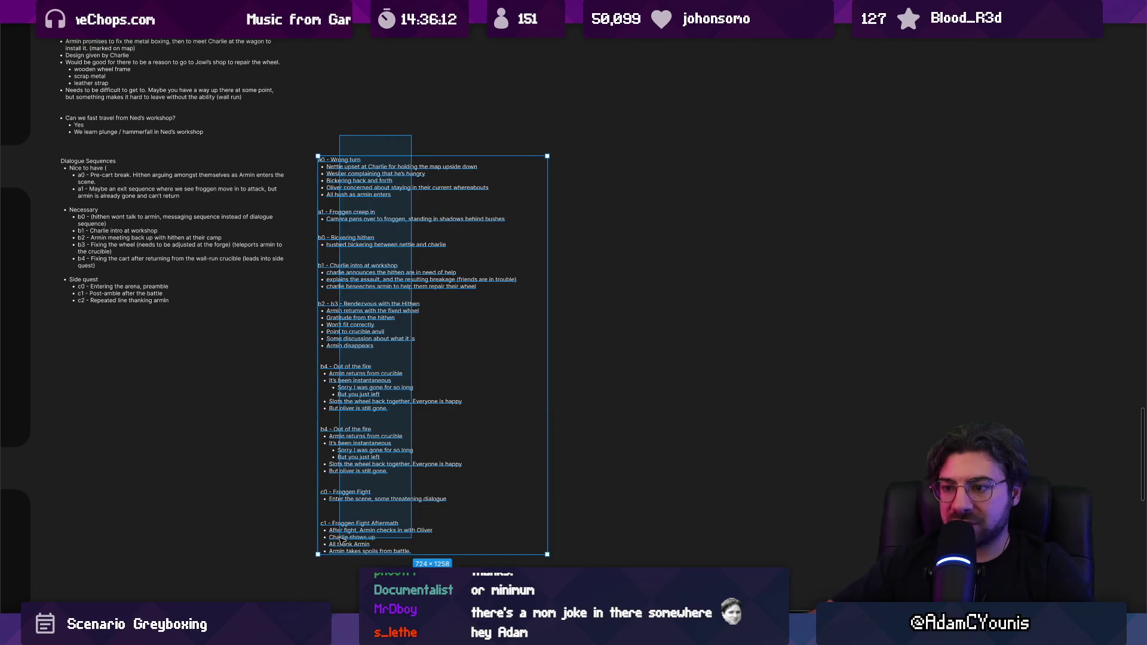
{"action": "left_click", "coordinate": [623, 520]}
{"action": "left_click", "coordinate": [368, 340]}
{"action": "left_click", "coordinate": [365, 388]}
{"action": "left_click", "coordinate": [365, 448]}
{"action": "left_click", "coordinate": [361, 496]}
{"action": "left_click", "coordinate": [362, 535]}
{"action": "left_click", "coordinate": [622, 517]}
{"action": "mouse_move", "coordinate": [621, 517]}
{"action": "left_mouse_down"}
{"action": "mouse_move", "coordinate": [456, 378]}
{"action": "mouse_move", "coordinate": [314, 148]}
{"action": "mouse_move", "coordinate": [331, 153]}
{"action": "left_mouse_up"}
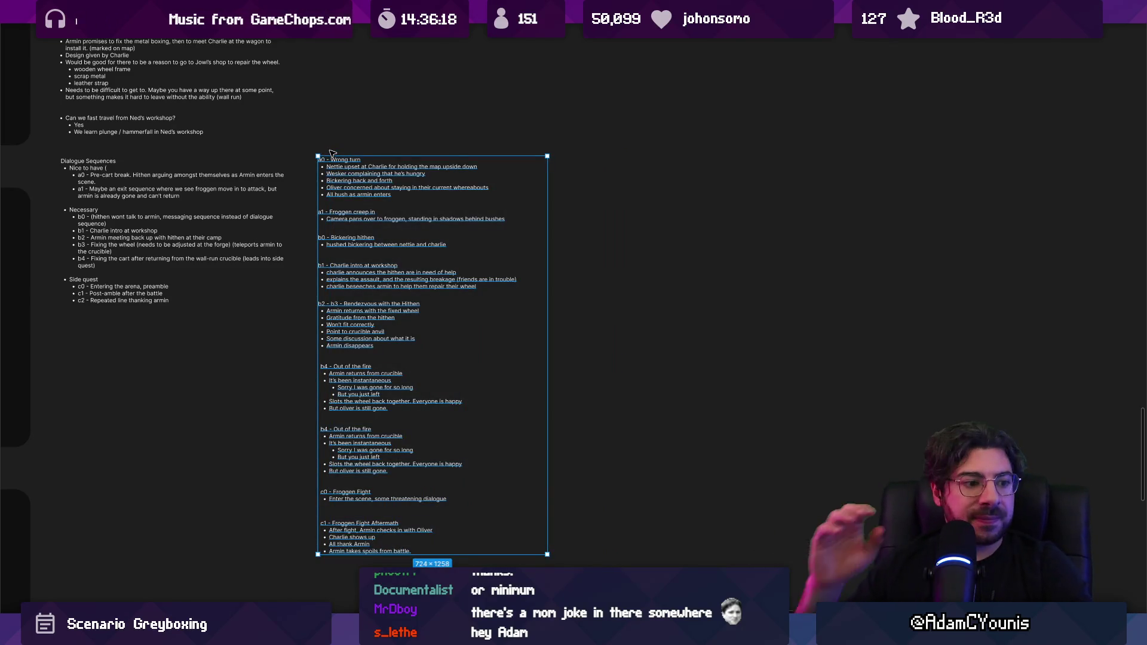
{"action": "scroll", "coordinate": [332, 153], "scroll_direction": "up", "scroll_amount": 1}
{"action": "left_click", "coordinate": [333, 157]}
{"action": "scroll", "coordinate": [333, 153], "scroll_direction": "up", "scroll_amount": 5}
{"action": "scroll", "coordinate": [376, 305], "scroll_direction": "down", "scroll_amount": 4}
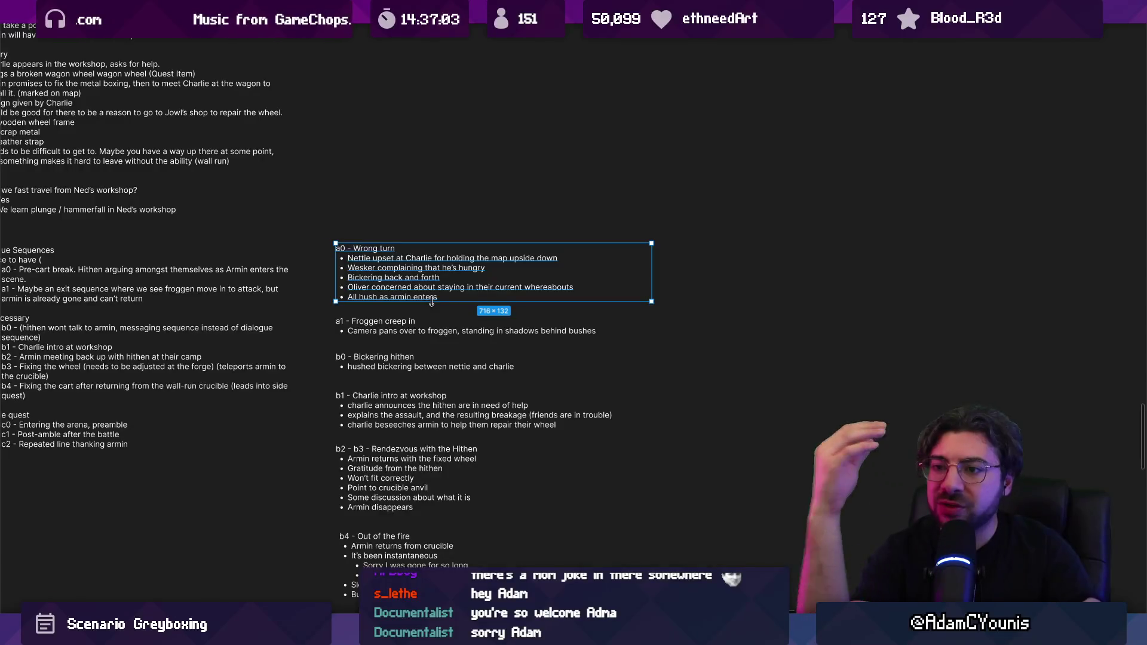
Move the Dialogue Sequences list beside the synopsis and shift the notes column slightly lower
{"action": "scroll", "coordinate": [432, 301], "scroll_direction": "down", "scroll_amount": 5}
{"action": "scroll", "coordinate": [419, 299], "scroll_direction": "up", "scroll_amount": 6}
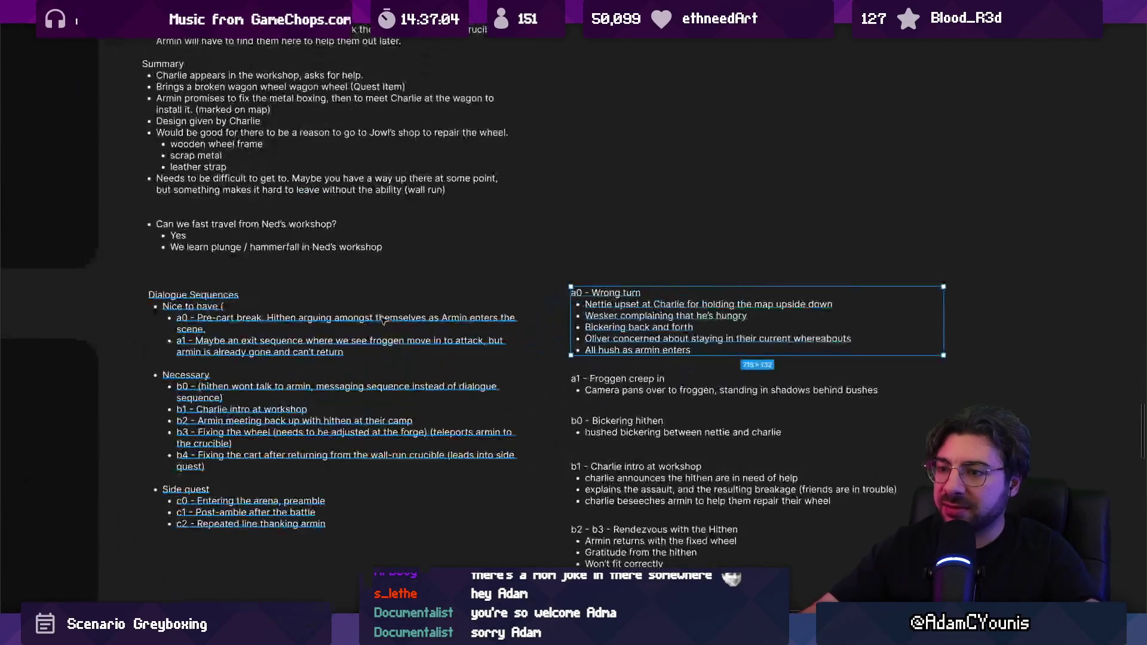
{"action": "scroll", "coordinate": [383, 321], "scroll_direction": "down", "scroll_amount": 5}
{"action": "left_click_drag", "start_coordinate": [536, 303], "coordinate": [257, 469]}
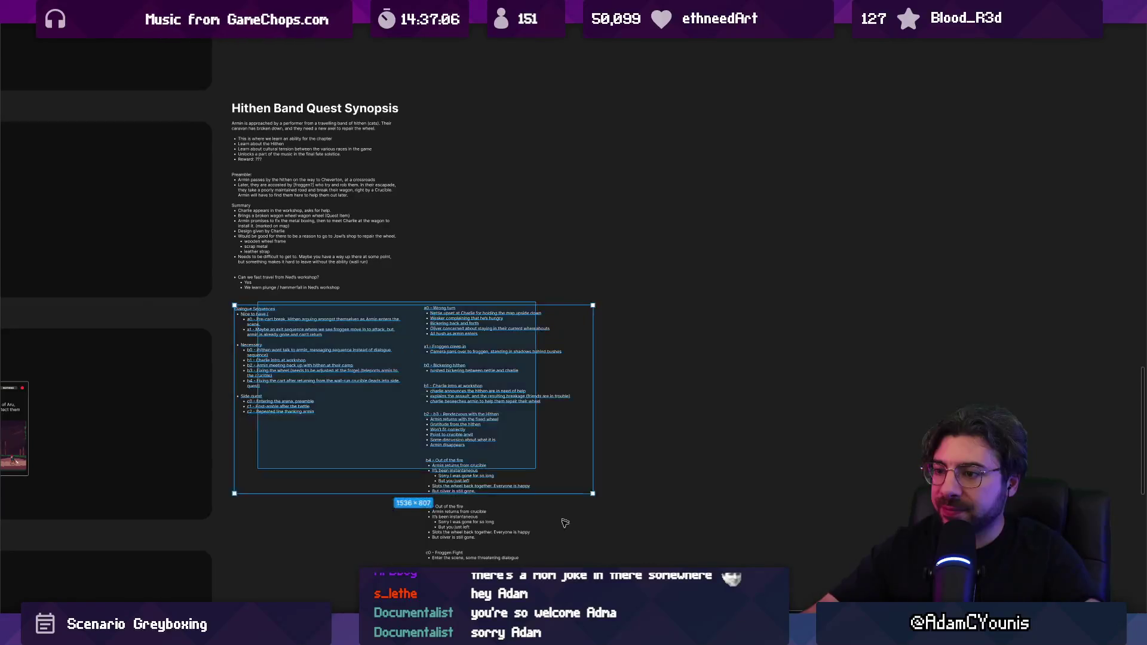
{"action": "scroll", "coordinate": [565, 523], "scroll_direction": "down", "scroll_amount": 2}
{"action": "scroll", "coordinate": [418, 358], "scroll_direction": "up", "scroll_amount": 4}
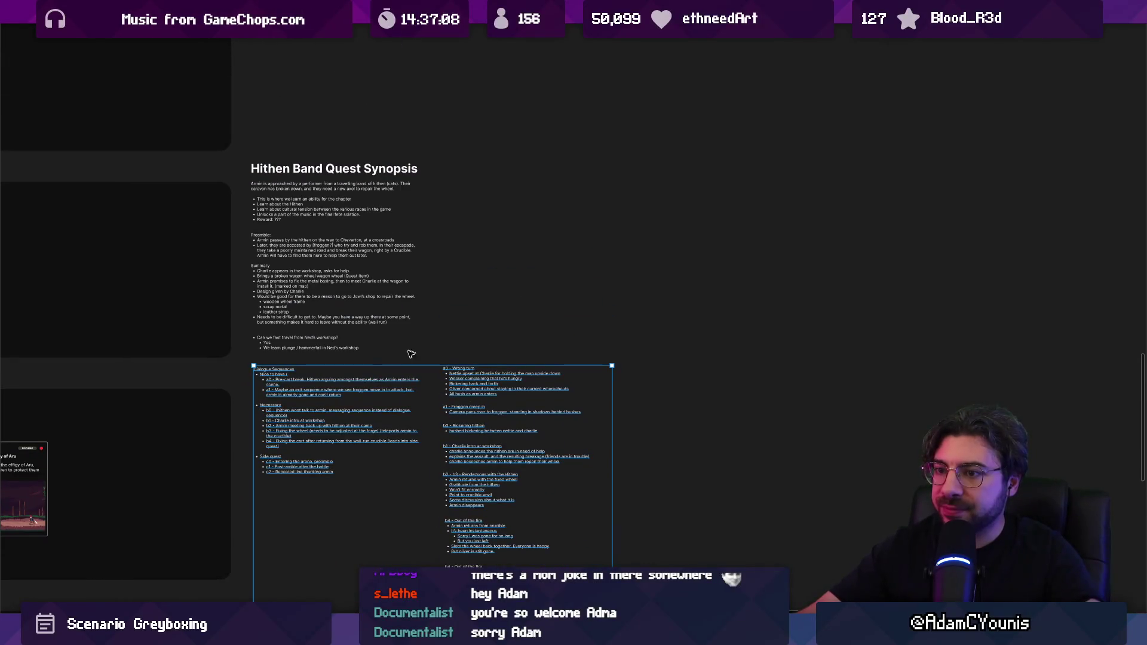
{"action": "mouse_move", "coordinate": [305, 397]}
{"action": "left_mouse_down"}
{"action": "mouse_move", "coordinate": [487, 222]}
{"action": "mouse_move", "coordinate": [482, 210]}
{"action": "left_mouse_up"}
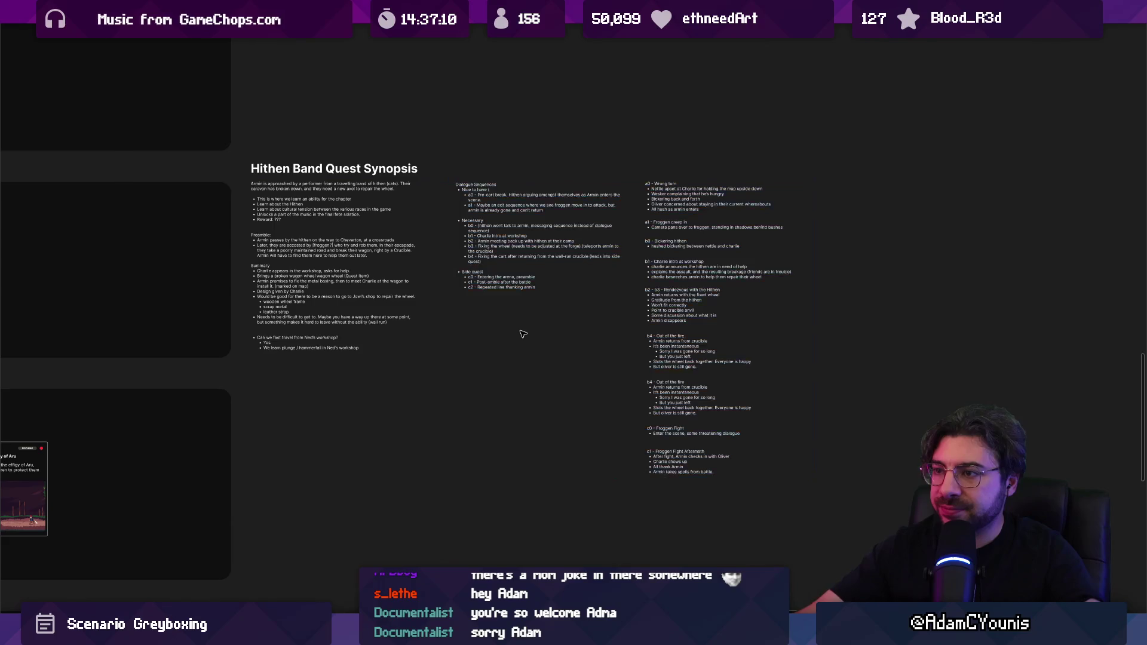
{"action": "scroll", "coordinate": [577, 225], "scroll_direction": "up", "scroll_amount": 3}
{"action": "scroll", "coordinate": [631, 193], "scroll_direction": "down", "scroll_amount": 3}
{"action": "left_click", "coordinate": [748, 398]}
{"action": "left_click_drag", "start_coordinate": [749, 399], "coordinate": [749, 418]}
Alt-drag a duplicate of the Dialogue Sequences list just above the original
{"action": "scroll", "coordinate": [446, 151], "scroll_direction": "up", "scroll_amount": 3}
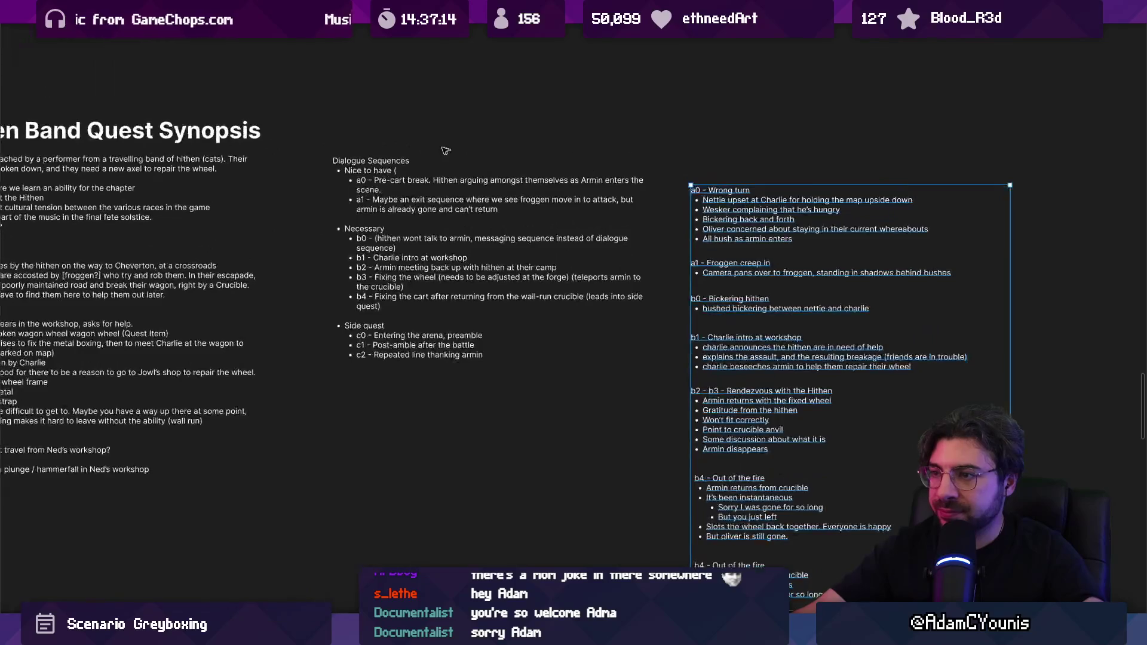
{"action": "left_click", "coordinate": [380, 165]}
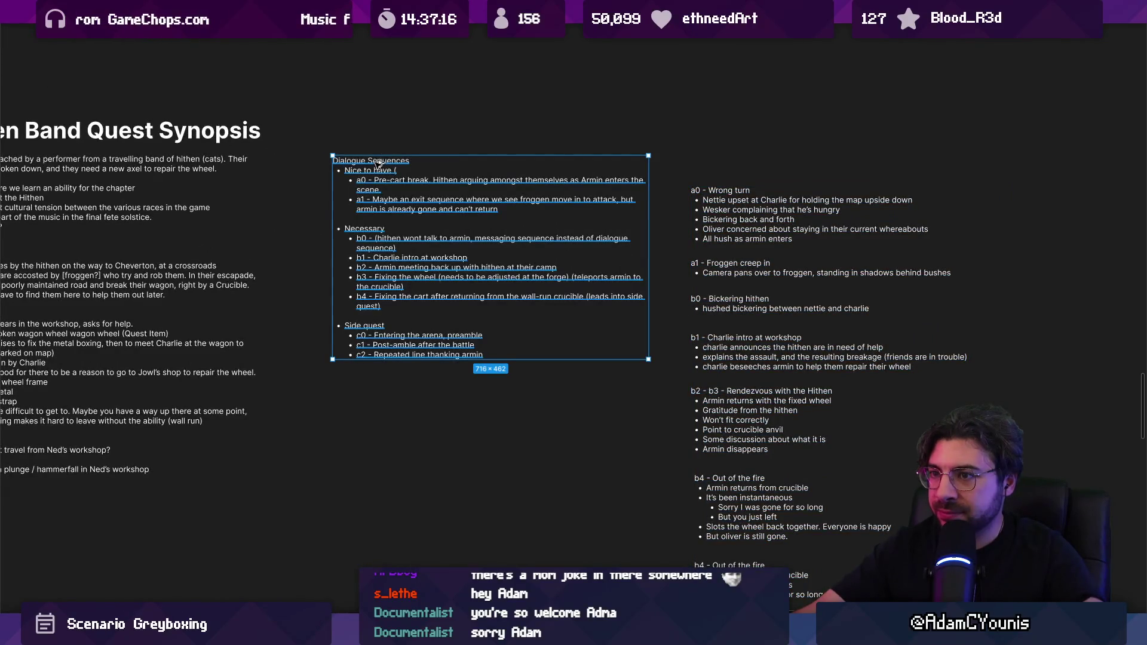
{"action": "left_click_drag", "start_coordinate": [378, 164], "coordinate": [374, 148]}
{"action": "double_click", "coordinate": [374, 147]}
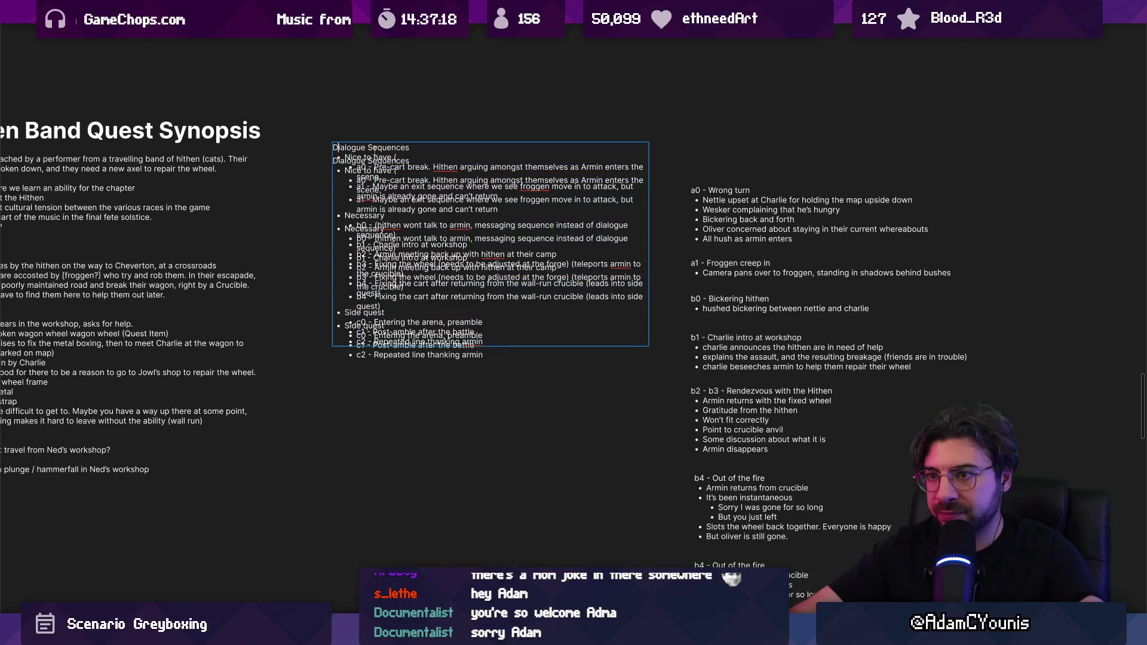
Delete the copied list's bullets, leaving a bold 'Dialogue Sequences' heading
{"action": "key", "text": "shift+Down"}
{"action": "key", "text": "shift+Down"}
{"action": "key", "text": "shift+Down"}
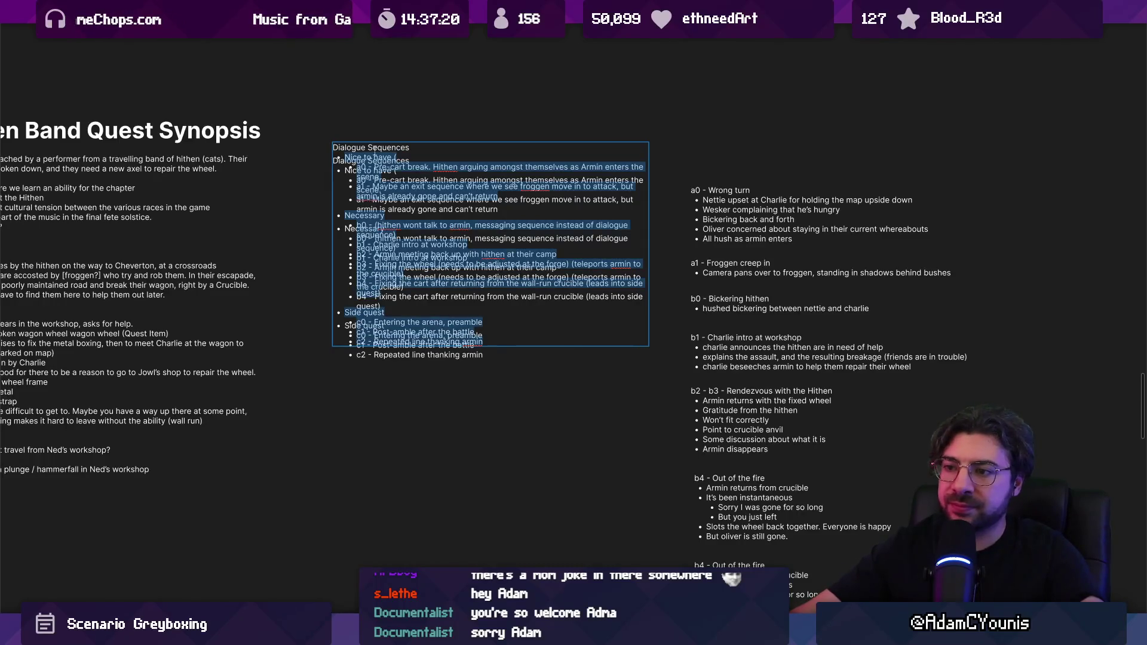
{"action": "key", "text": "Delete"}
{"action": "key", "text": "BackSpace"}
{"action": "key", "text": "Escape"}
{"action": "key", "text": "ctrl+b"}
{"action": "double_click", "coordinate": [649, 150]}
Copy the heading above the scene notes column and rename it 'Dialogue Sequences Expanded'
{"action": "left_click_drag", "start_coordinate": [368, 147], "coordinate": [730, 143]}
{"action": "double_click", "coordinate": [730, 151]}
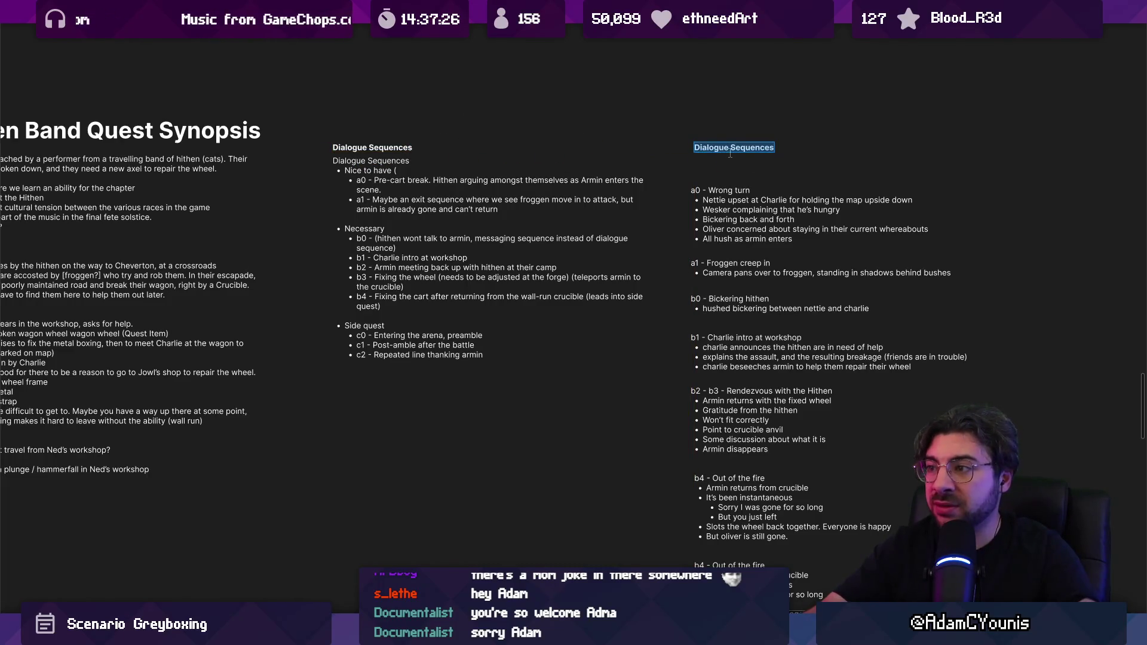
{"action": "key", "text": "Escape"}
{"action": "type", "text": "Expanded"}
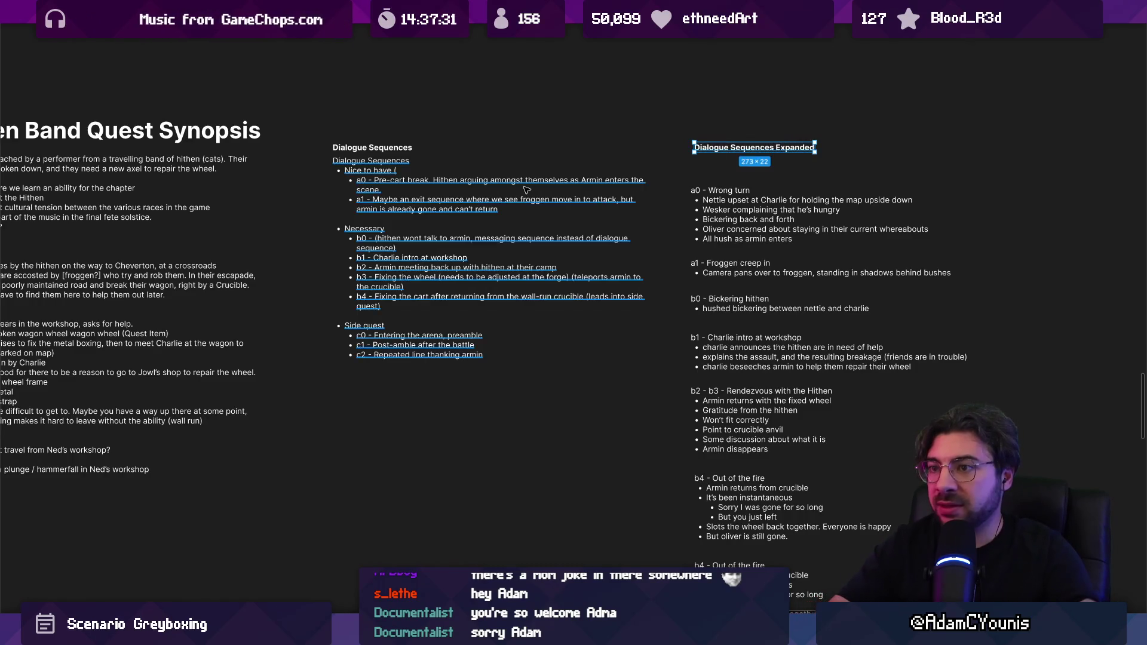
{"action": "left_click", "coordinate": [629, 195]}
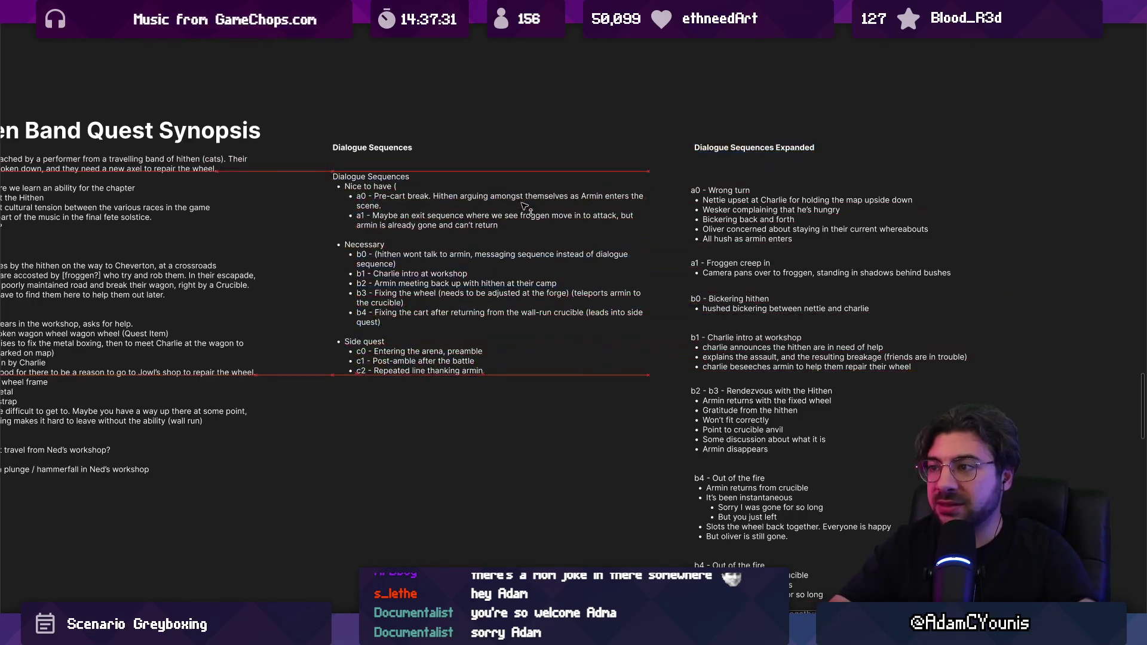
{"action": "left_click", "coordinate": [712, 170]}
{"action": "scroll", "coordinate": [712, 170], "scroll_direction": "down", "scroll_amount": 1}
{"action": "scroll", "coordinate": [740, 223], "scroll_direction": "down", "scroll_amount": 4}
{"action": "scroll", "coordinate": [741, 223], "scroll_direction": "up", "scroll_amount": 4}
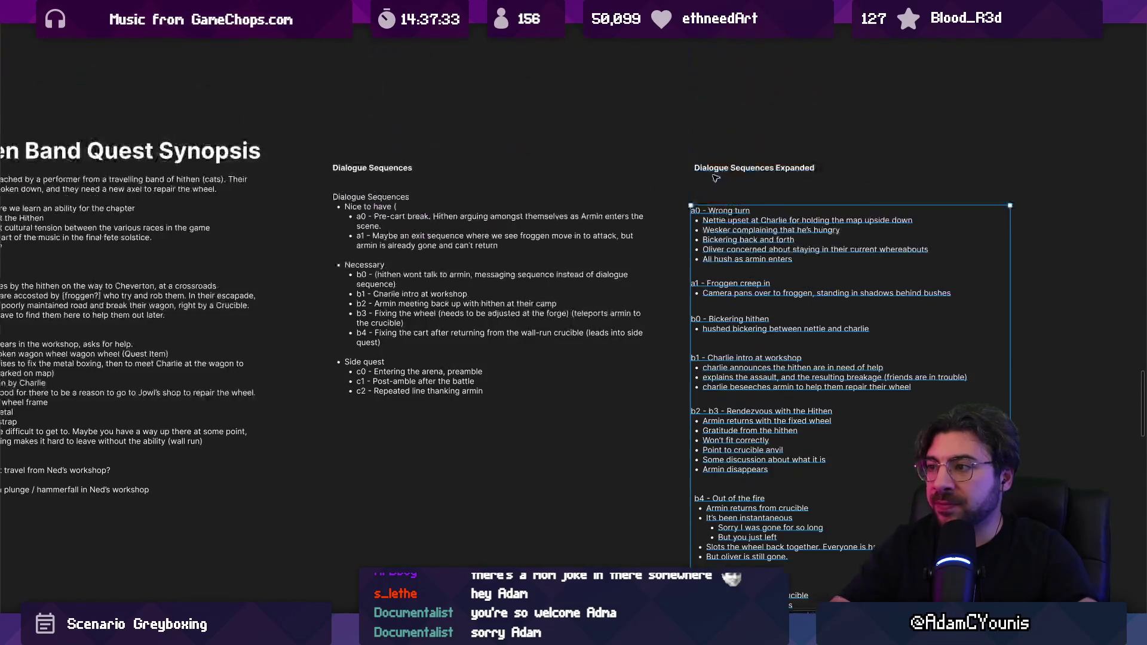
{"action": "scroll", "coordinate": [741, 223], "scroll_direction": "up", "scroll_amount": 1}
{"action": "scroll", "coordinate": [740, 223], "scroll_direction": "down", "scroll_amount": 5}
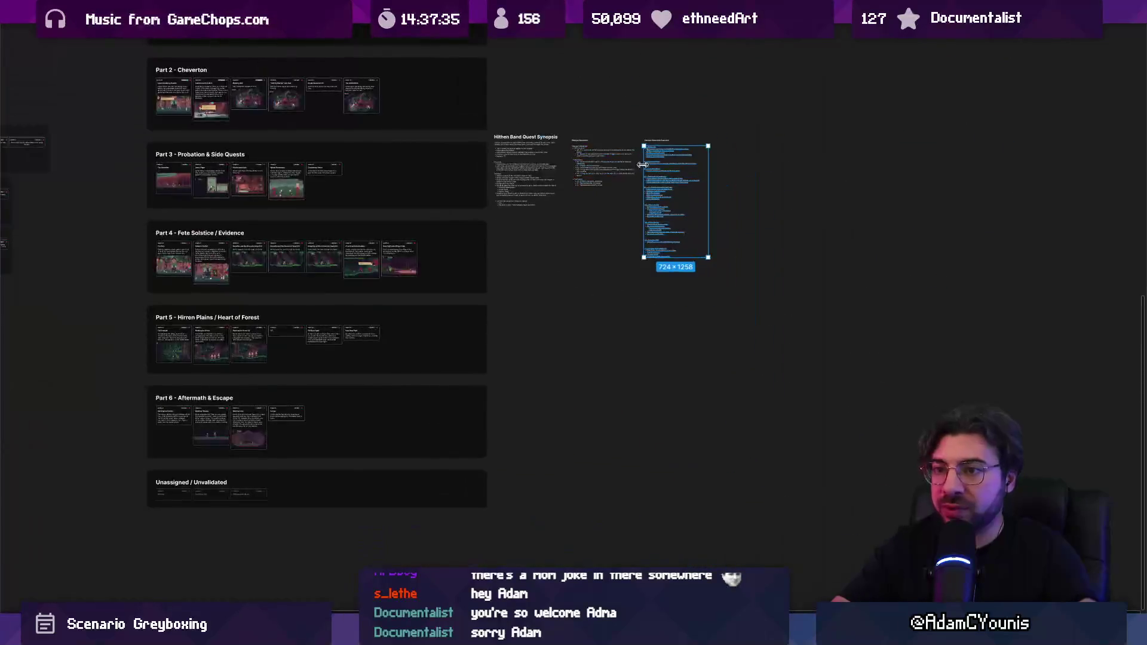
Inspect the Scenario scripting estimate card and its 1 Week greybox time box
{"action": "scroll", "coordinate": [718, 243], "scroll_direction": "up", "scroll_amount": 6}
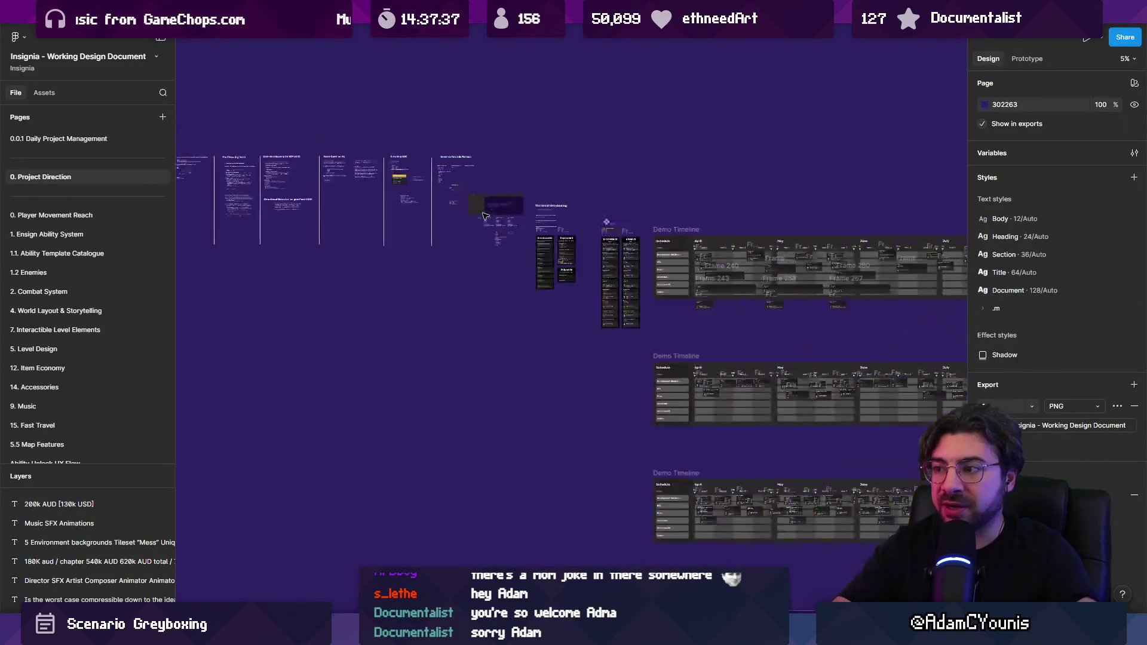
{"action": "scroll", "coordinate": [388, 227], "scroll_direction": "up", "scroll_amount": 10}
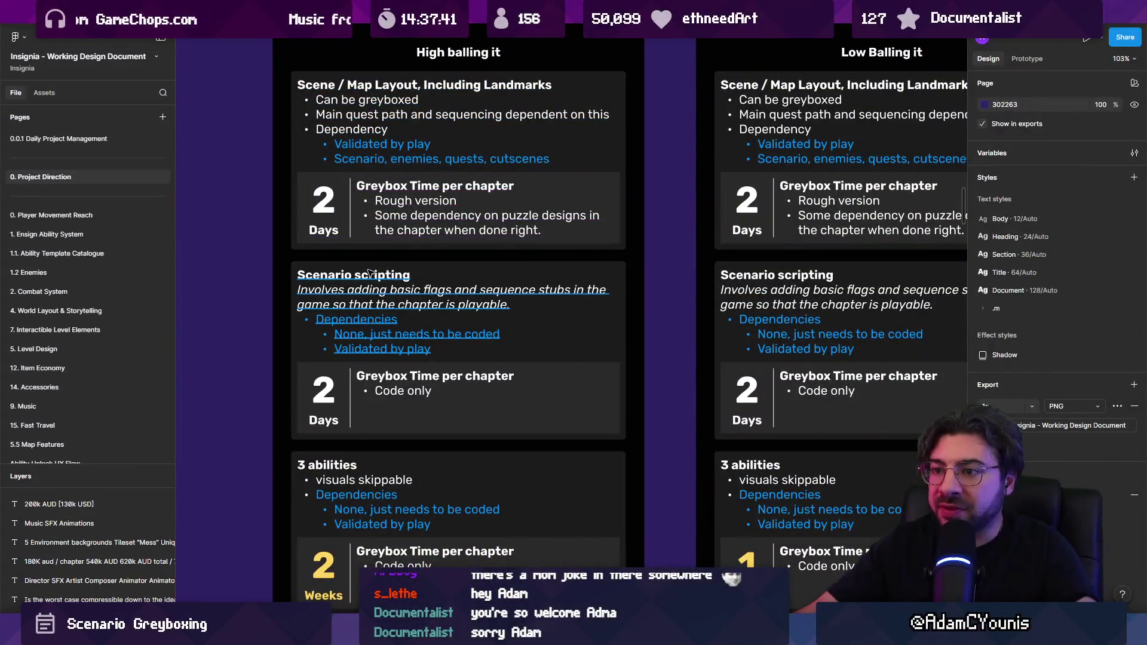
{"action": "left_click", "coordinate": [360, 261]}
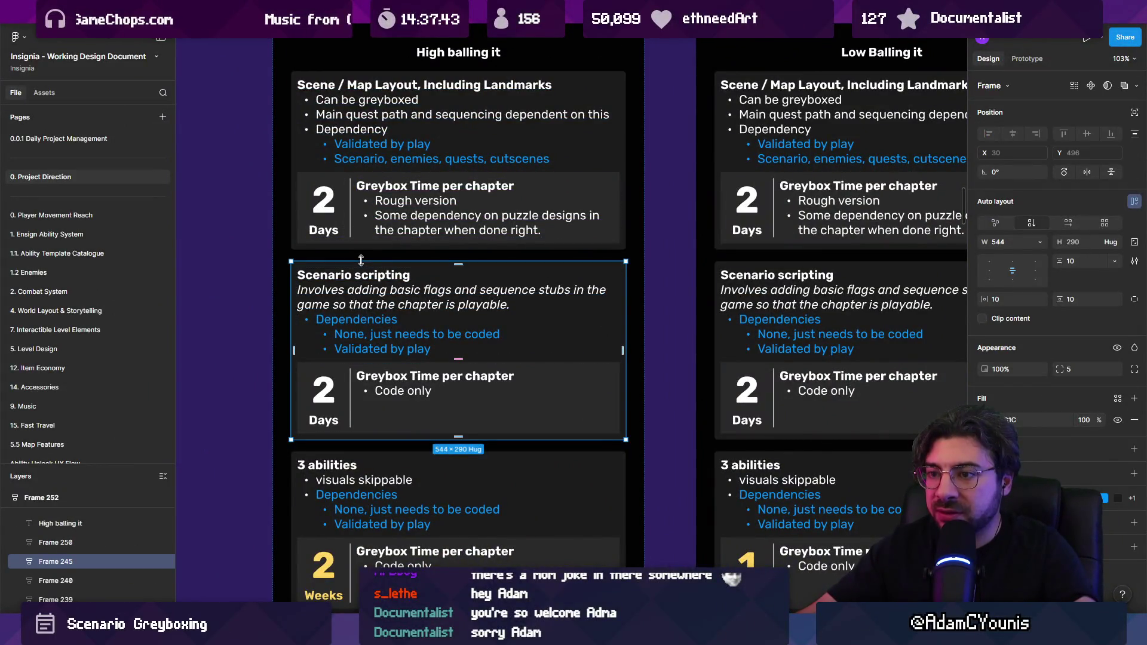
{"action": "scroll", "coordinate": [444, 305], "scroll_direction": "down", "scroll_amount": 3}
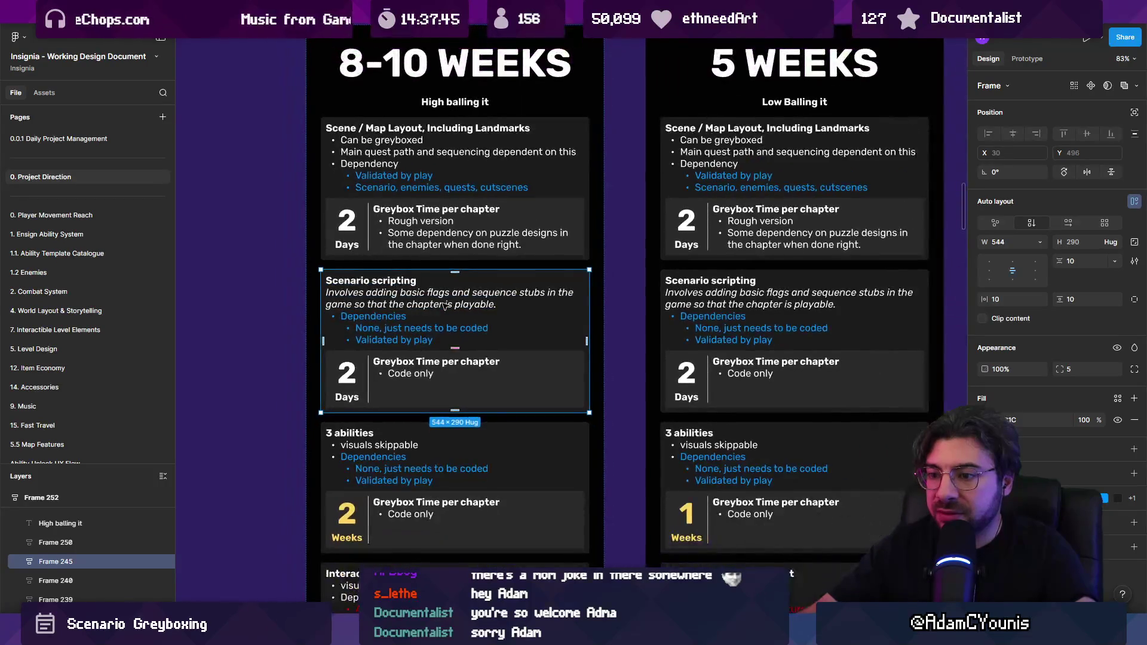
{"action": "scroll", "coordinate": [443, 305], "scroll_direction": "down", "scroll_amount": 3}
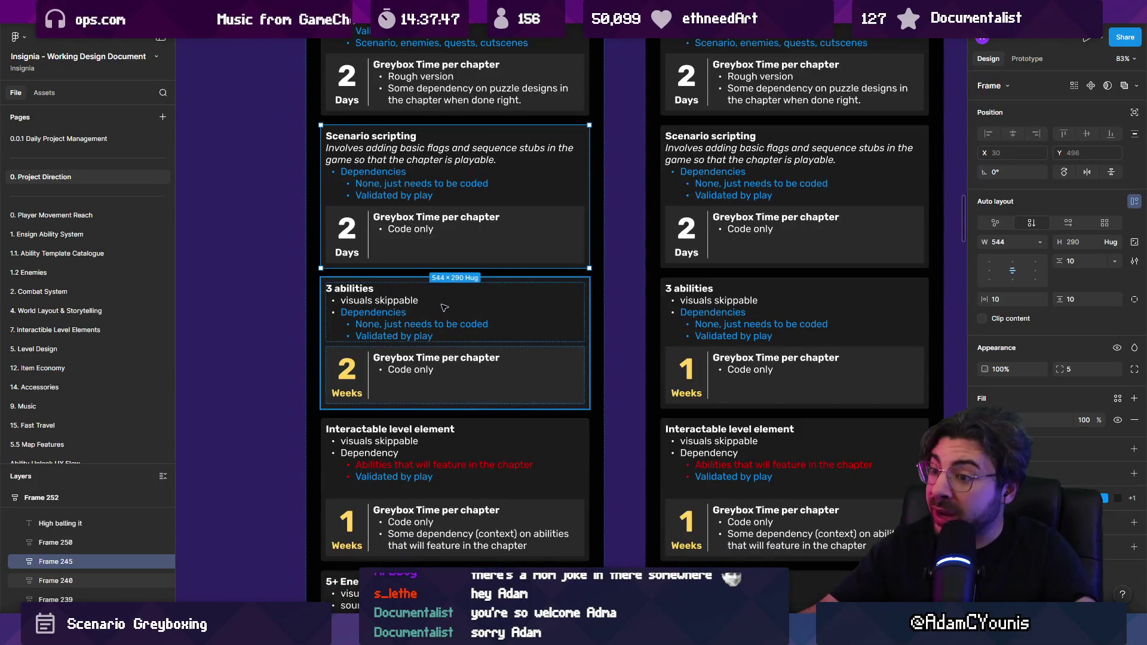
{"action": "scroll", "coordinate": [444, 307], "scroll_direction": "down", "scroll_amount": 10}
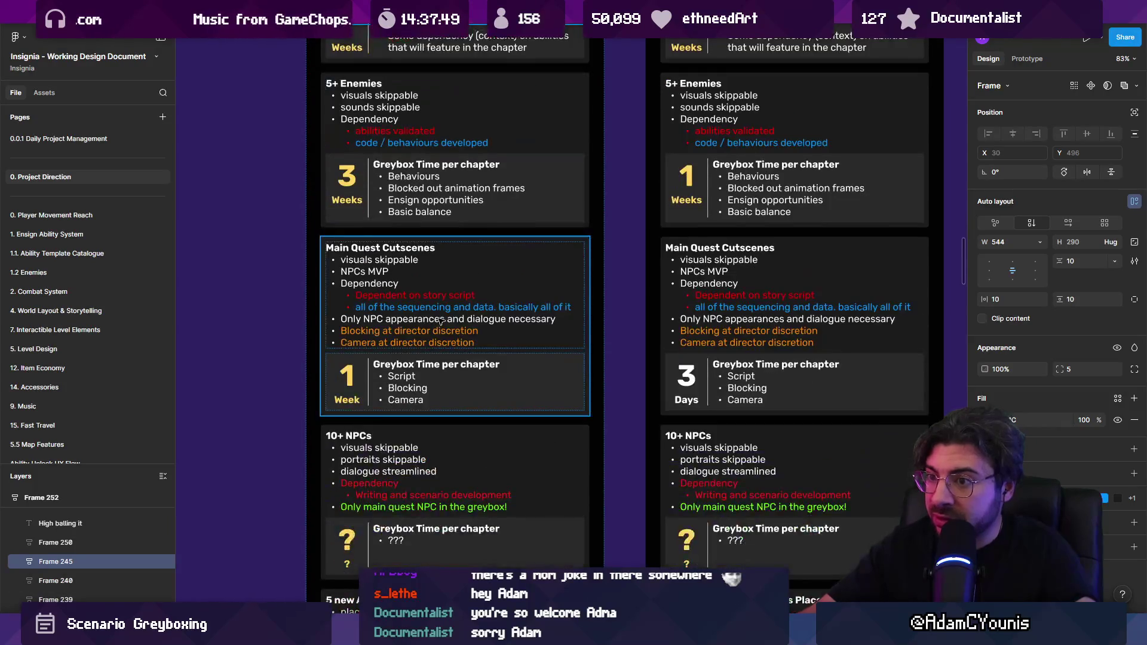
{"action": "scroll", "coordinate": [418, 292], "scroll_direction": "up", "scroll_amount": 4}
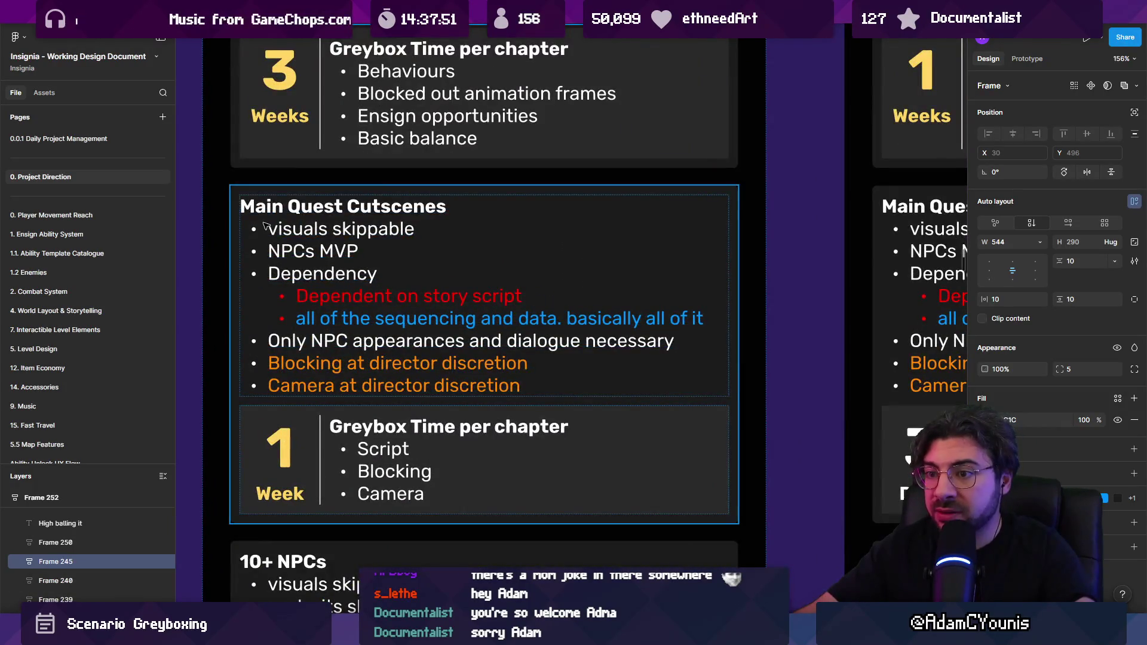
{"action": "left_click", "coordinate": [297, 439]}
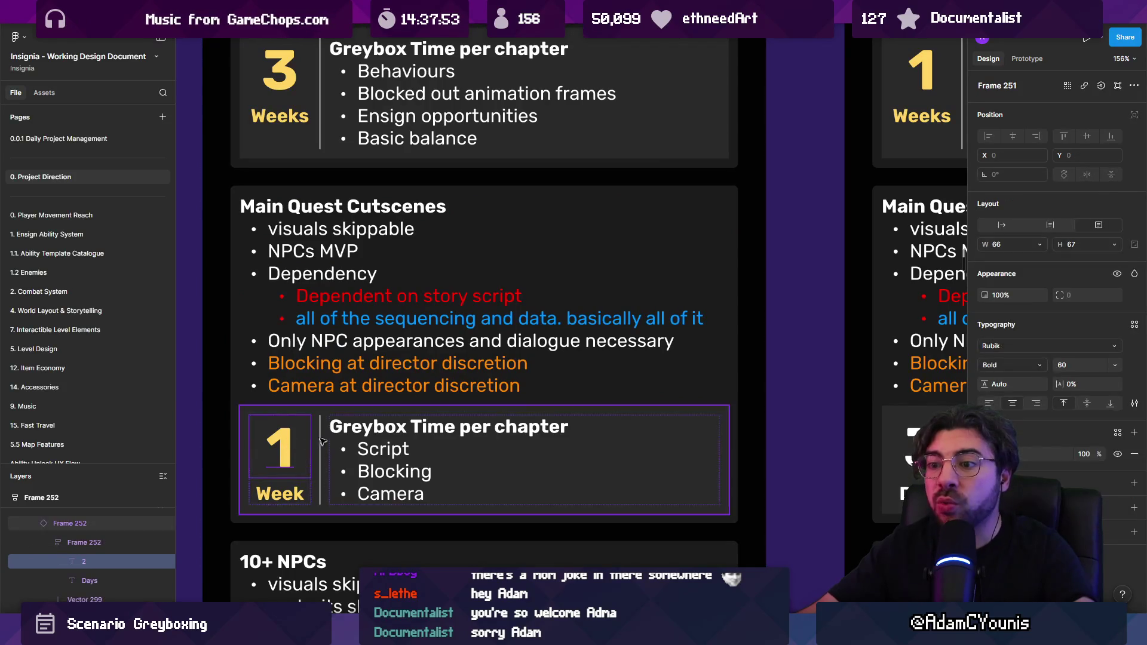
{"action": "left_click", "coordinate": [297, 439]}
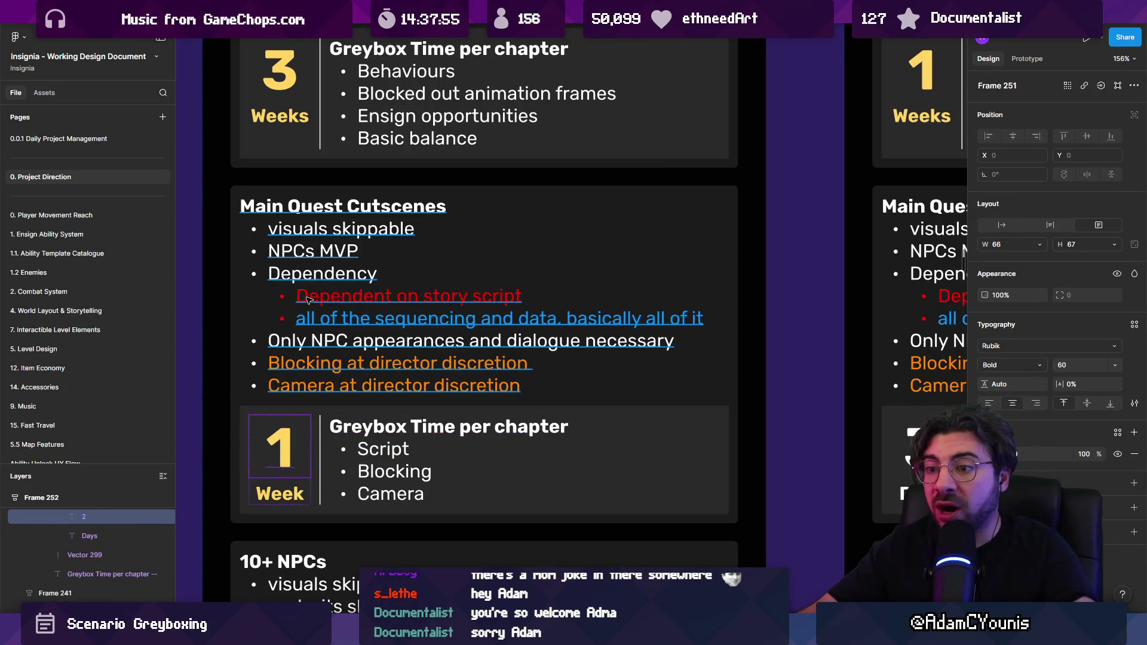
Scroll down to the Main Quest Cutscenes estimate card and select it
{"action": "scroll", "coordinate": [392, 286], "scroll_direction": "down", "scroll_amount": 3}
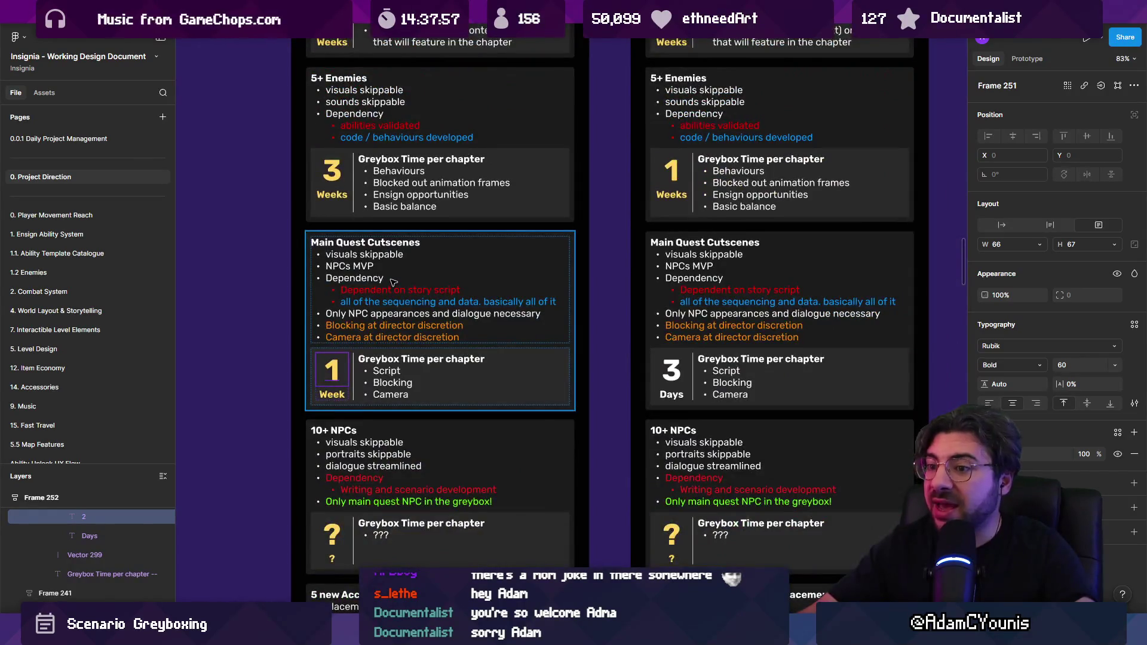
{"action": "scroll", "coordinate": [393, 281], "scroll_direction": "down", "scroll_amount": 2}
{"action": "scroll", "coordinate": [393, 281], "scroll_direction": "down", "scroll_amount": 5}
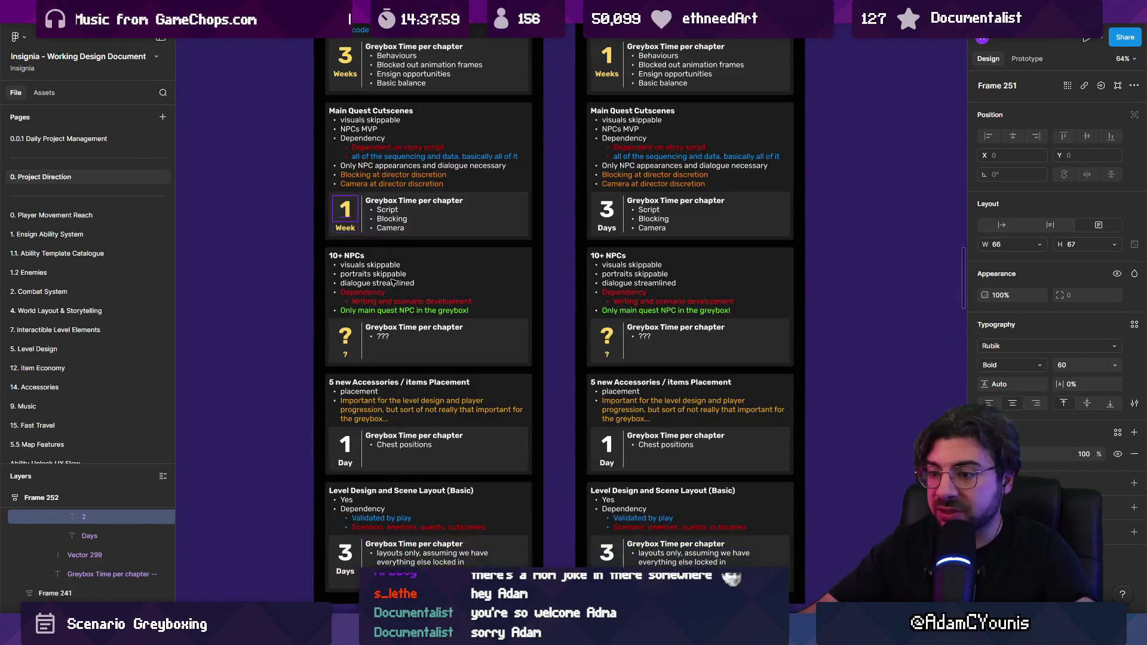
{"action": "scroll", "coordinate": [396, 120], "scroll_direction": "up", "scroll_amount": 3}
{"action": "left_click", "coordinate": [423, 140]}
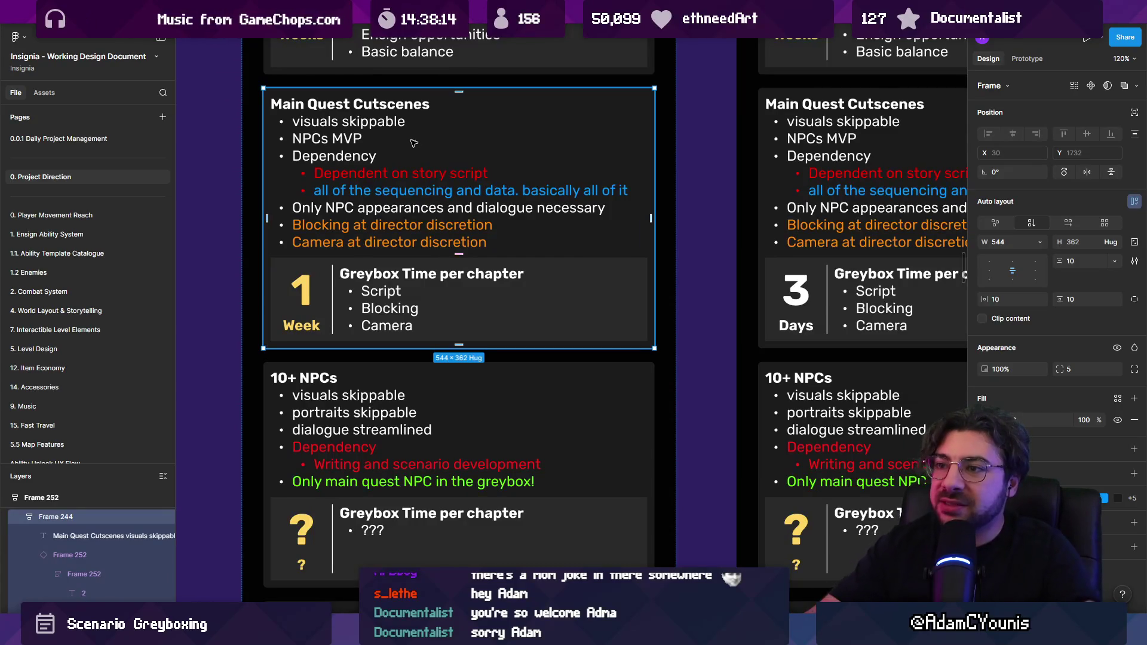
Compare the 1 Week and 3 Days cutscene estimates, then open the Chapter 2 World Layout board
{"action": "scroll", "coordinate": [414, 144], "scroll_direction": "down", "scroll_amount": 3}
{"action": "left_click", "coordinate": [353, 235], "text": "ctrl"}
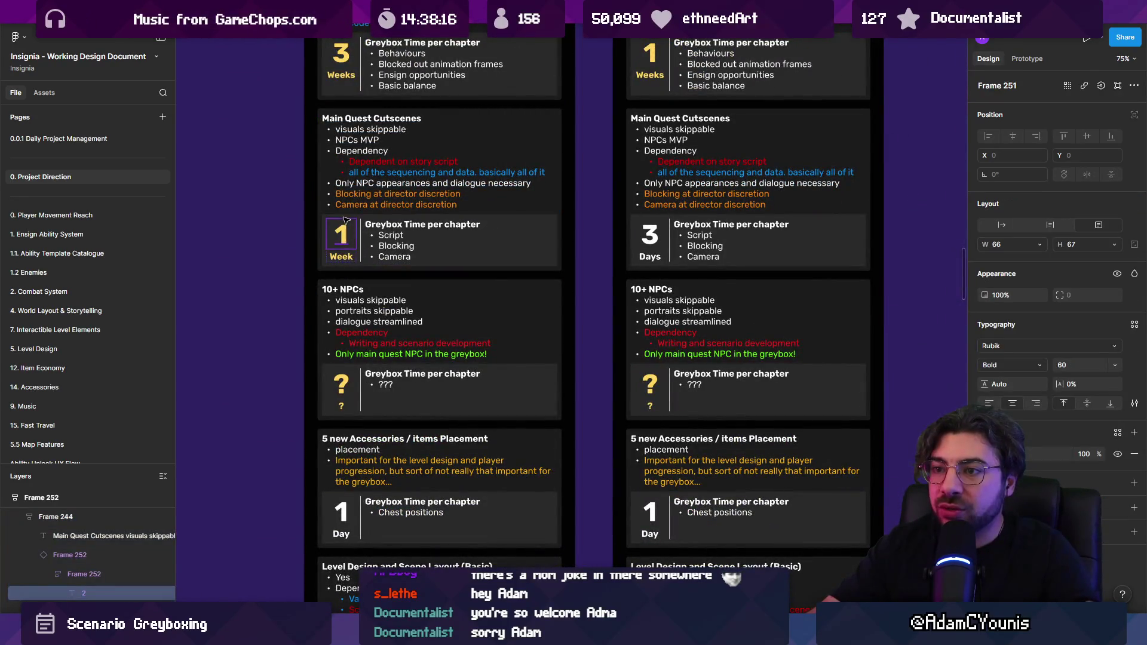
{"action": "left_click", "coordinate": [345, 219]}
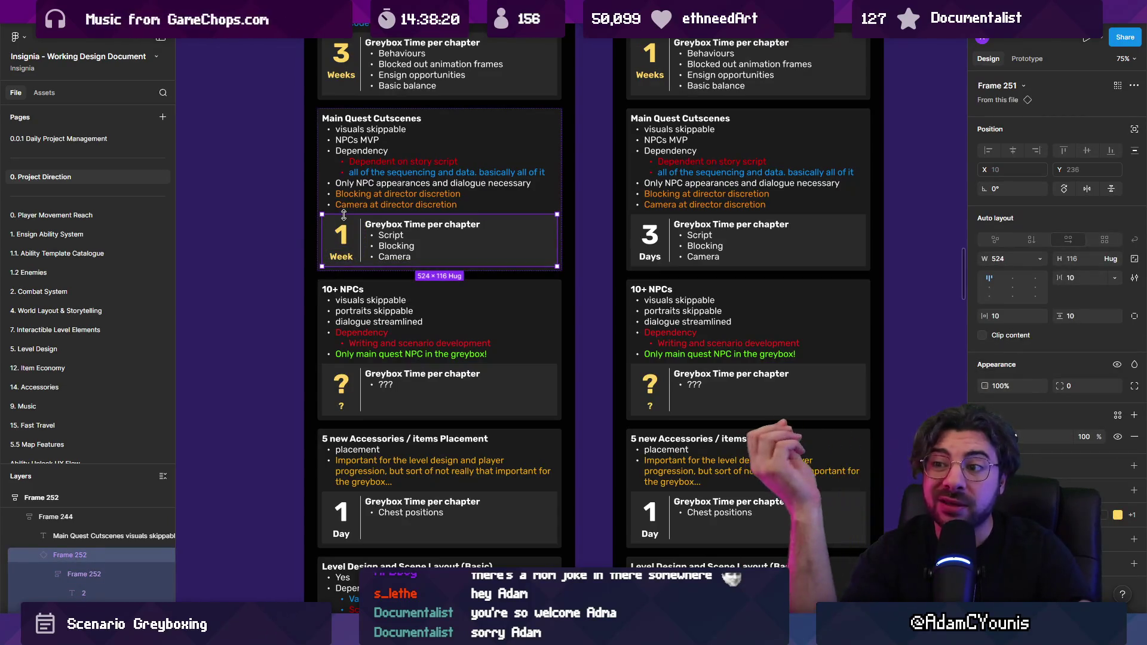
{"action": "left_click", "coordinate": [636, 242], "text": "ctrl"}
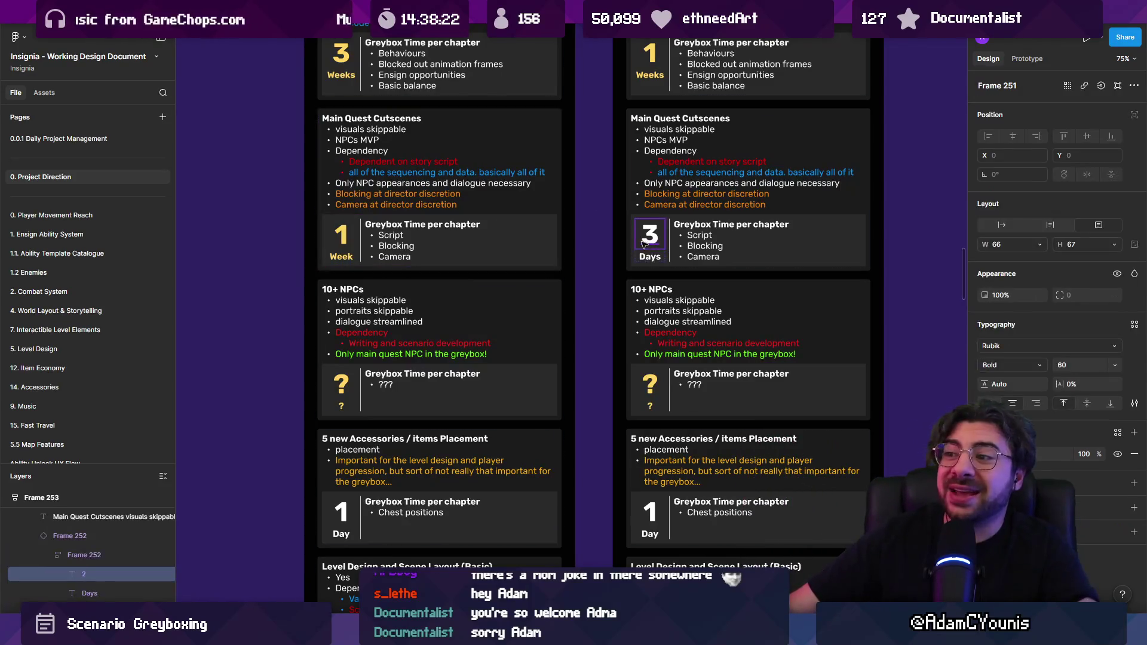
{"action": "left_click", "coordinate": [633, 242]}
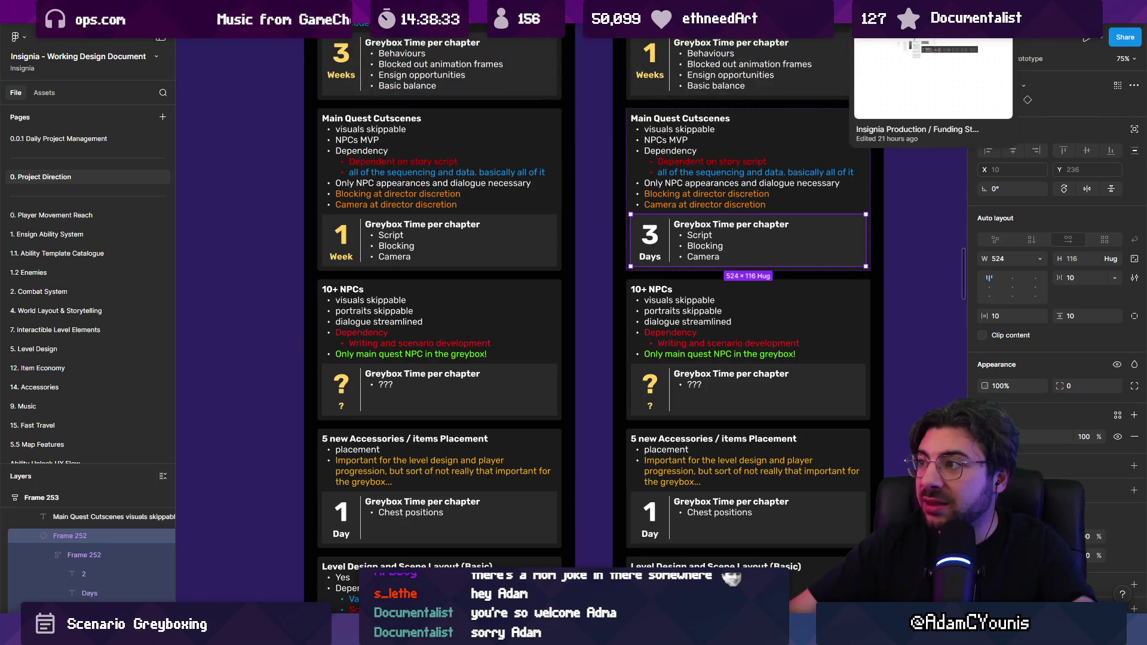
{"action": "left_click", "coordinate": [370, 12]}
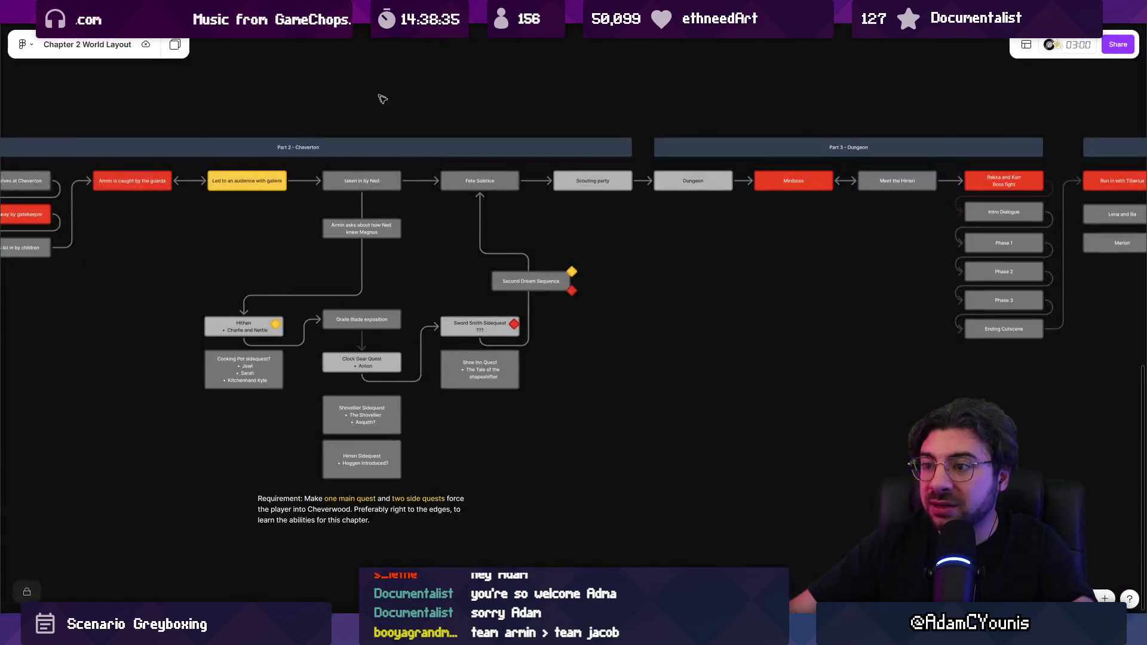
{"action": "scroll", "coordinate": [382, 99], "scroll_direction": "down", "scroll_amount": 3}
{"action": "scroll", "coordinate": [344, 245], "scroll_direction": "up", "scroll_amount": 5}
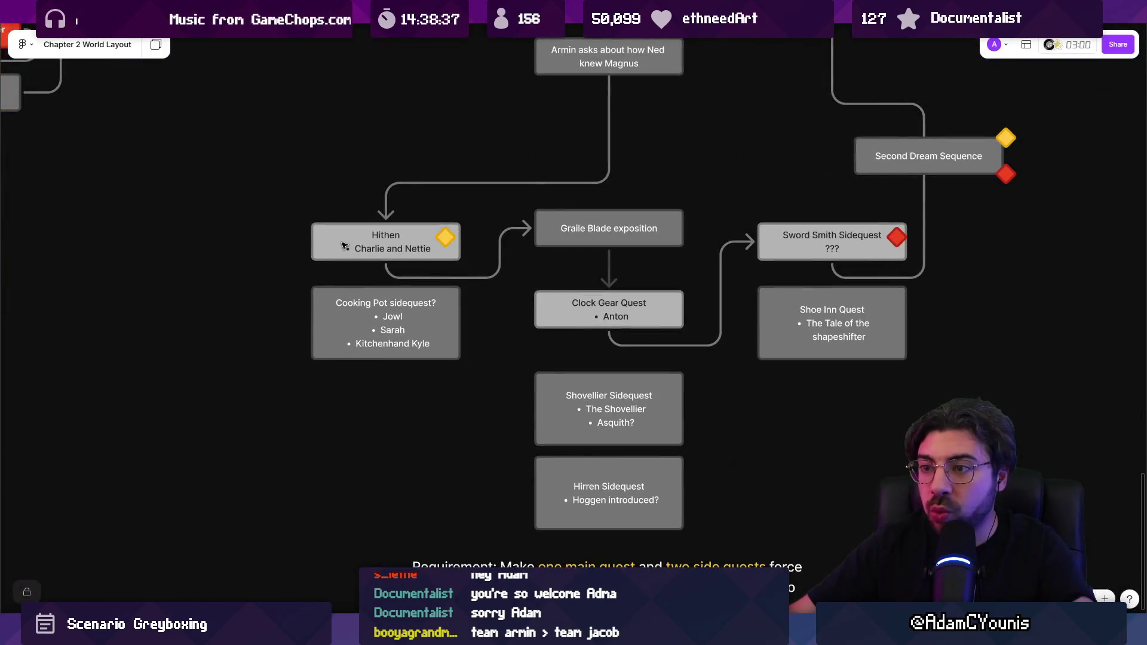
{"action": "left_click", "coordinate": [344, 245]}
{"action": "scroll", "coordinate": [345, 245], "scroll_direction": "down", "scroll_amount": 5}
{"action": "scroll", "coordinate": [387, 247], "scroll_direction": "down", "scroll_amount": 2}
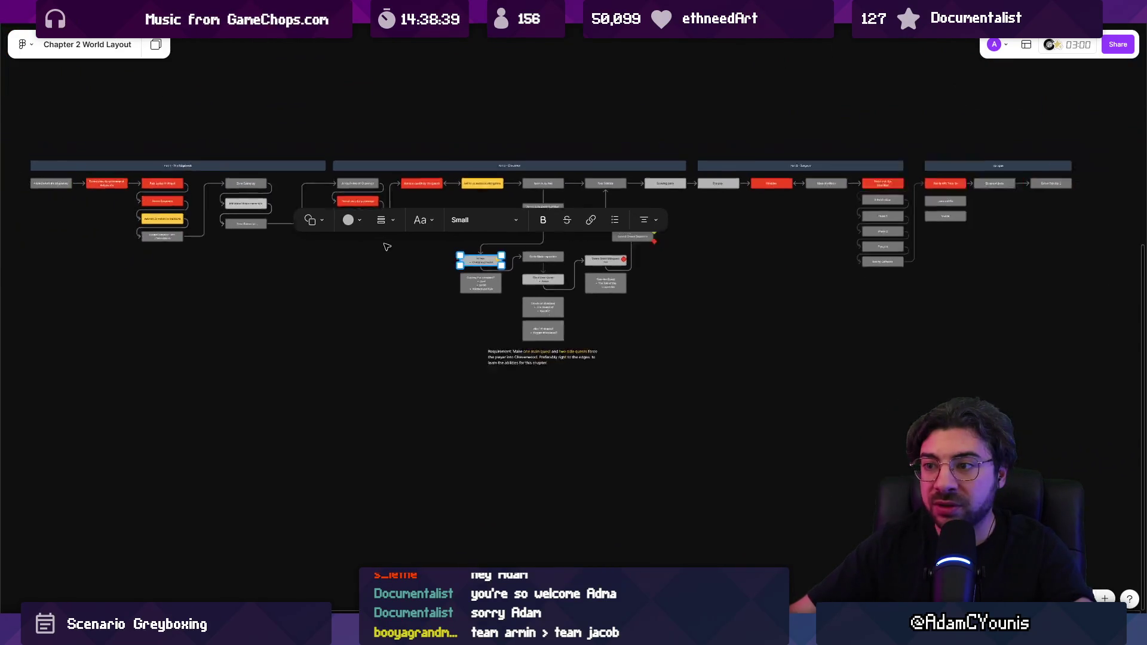
{"action": "scroll", "coordinate": [386, 246], "scroll_direction": "down", "scroll_amount": 1}
{"action": "mouse_move", "coordinate": [99, 350]}
{"action": "left_mouse_down"}
{"action": "mouse_move", "coordinate": [834, 190]}
{"action": "mouse_move", "coordinate": [949, 196]}
{"action": "left_mouse_up"}
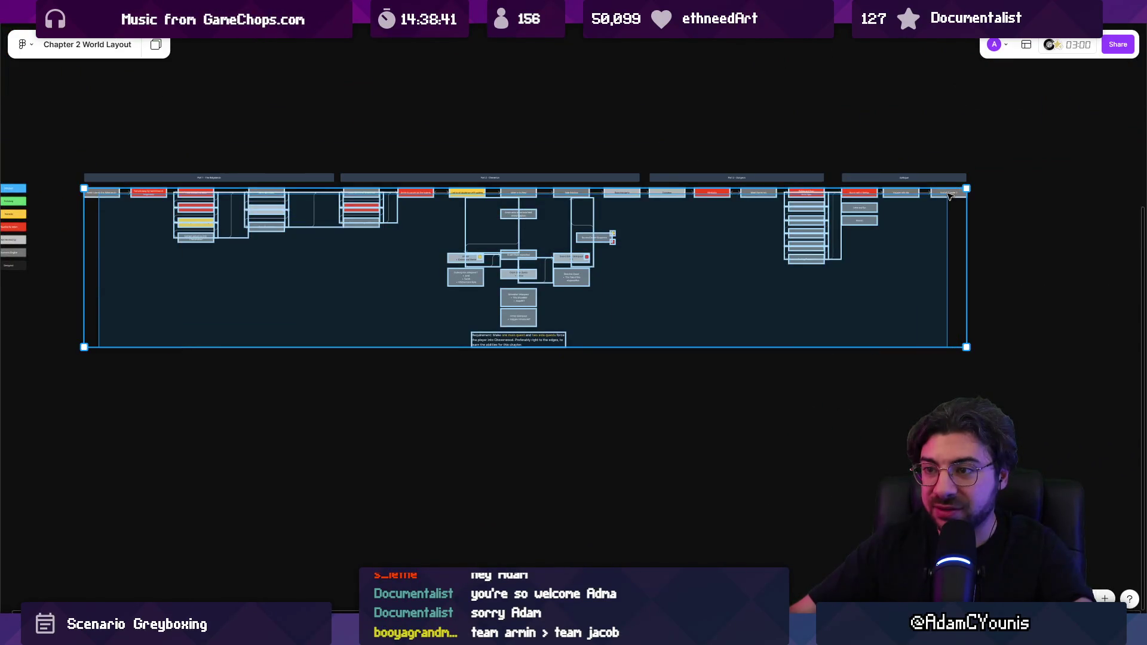
{"action": "left_click", "coordinate": [419, 264]}
{"action": "scroll", "coordinate": [450, 245], "scroll_direction": "up", "scroll_amount": 5}
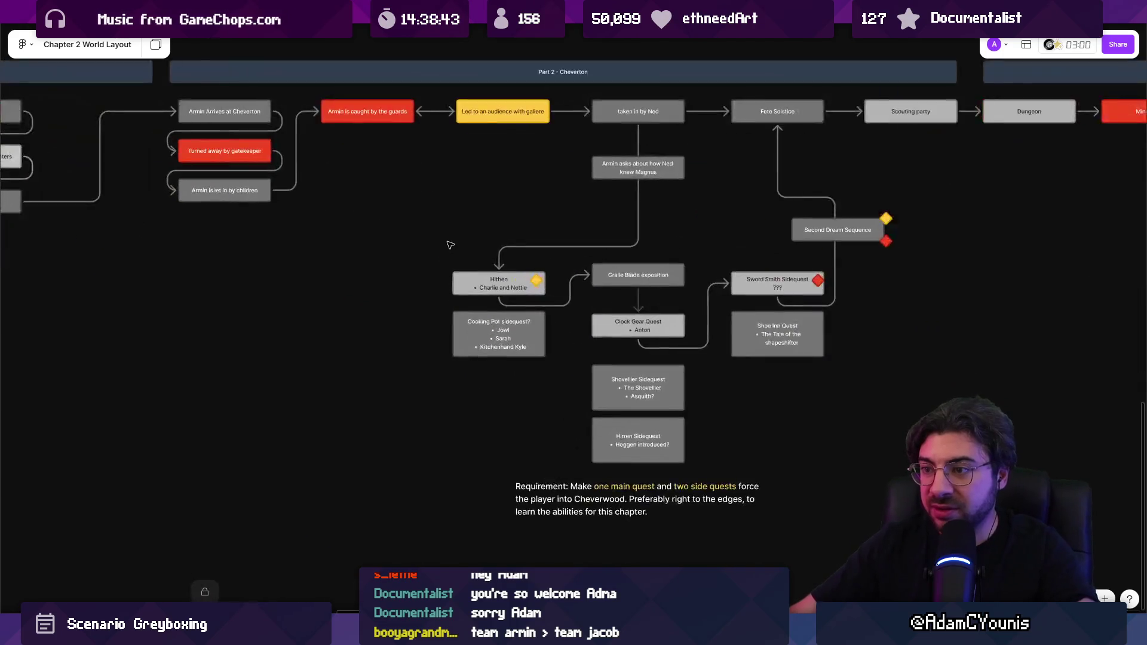
{"action": "left_click", "coordinate": [472, 289]}
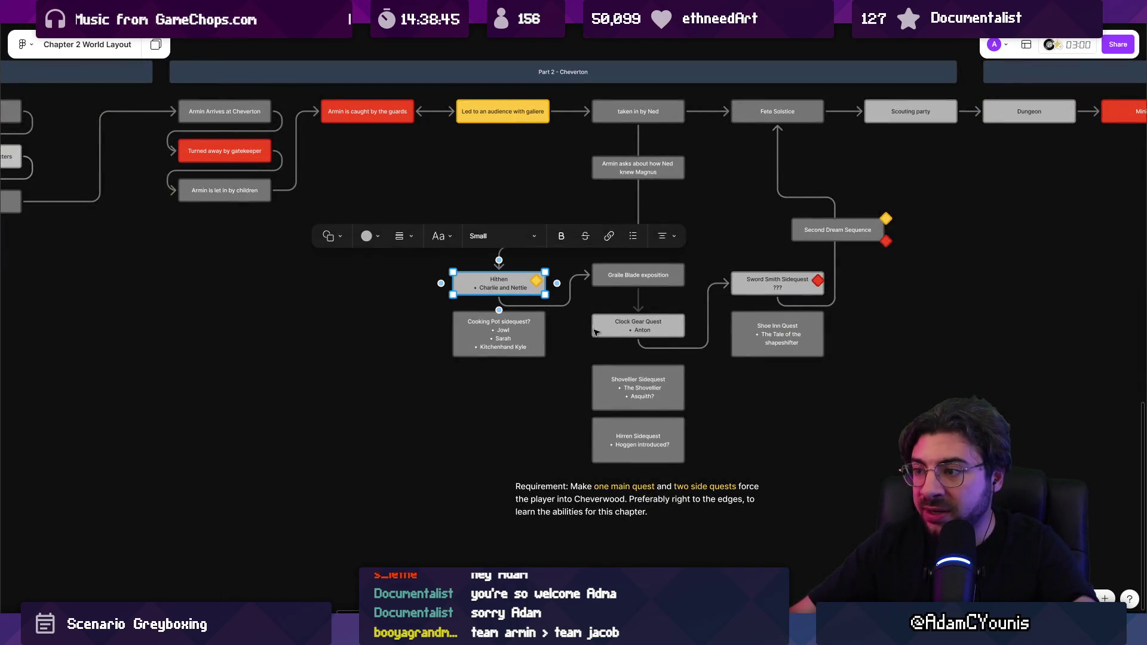
{"action": "left_click", "coordinate": [603, 330], "text": "shift"}
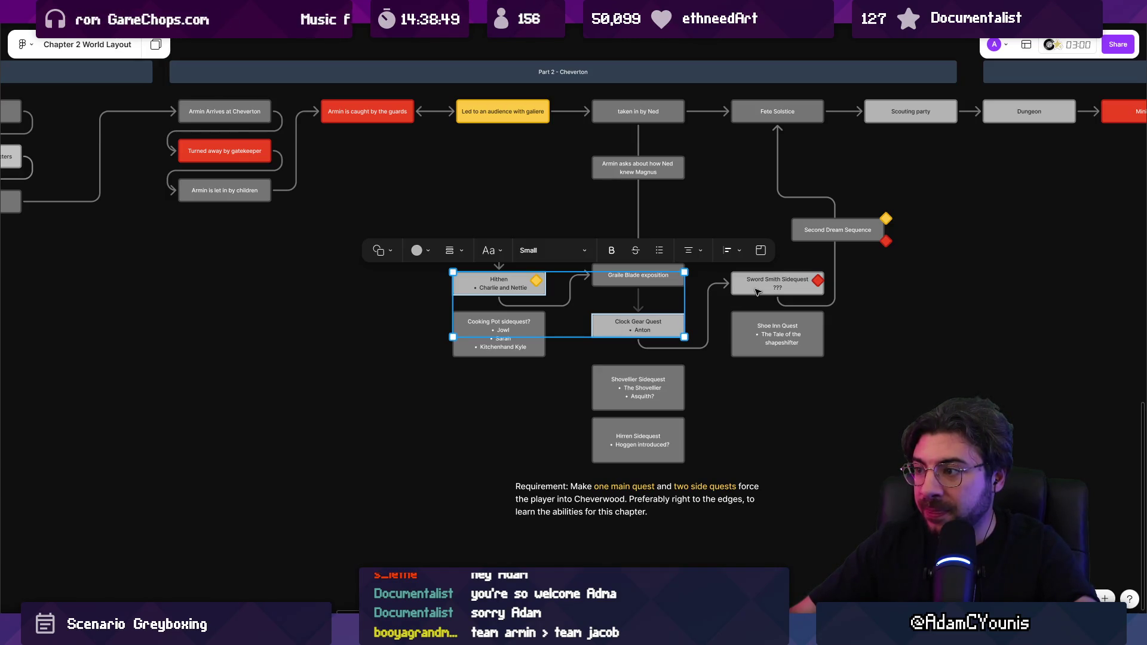
{"action": "left_click", "coordinate": [758, 292], "text": "shift"}
{"action": "scroll", "coordinate": [597, 287], "scroll_direction": "down", "scroll_amount": 5}
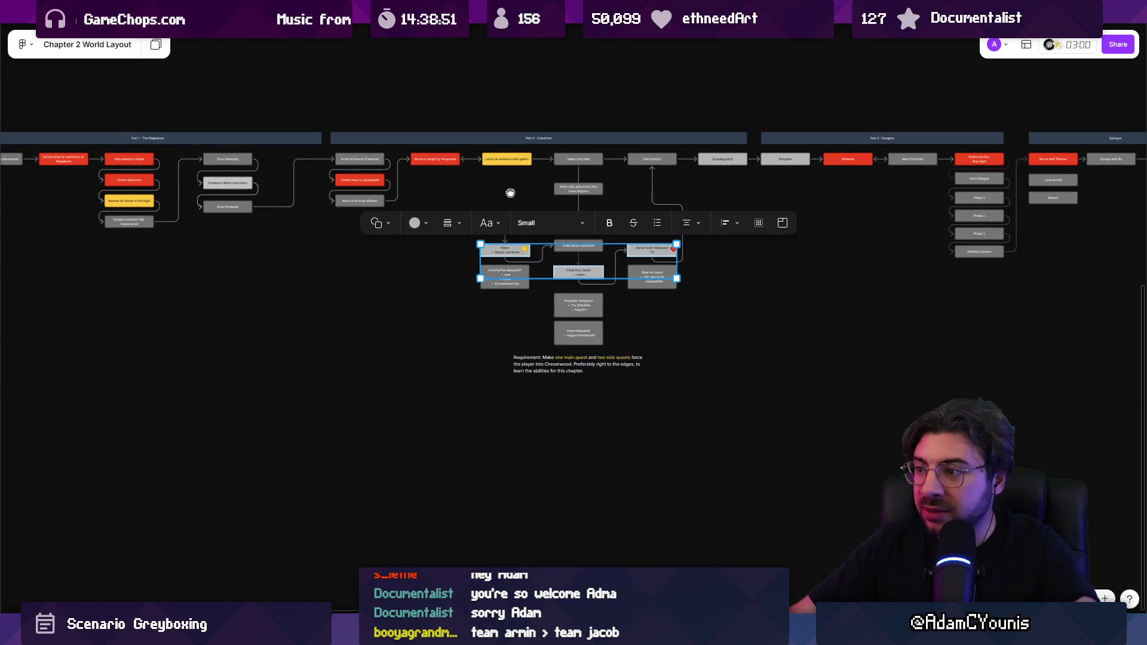
{"action": "scroll", "coordinate": [559, 292], "scroll_direction": "up", "scroll_amount": 5}
{"action": "scroll", "coordinate": [576, 302], "scroll_direction": "down", "scroll_amount": 4}
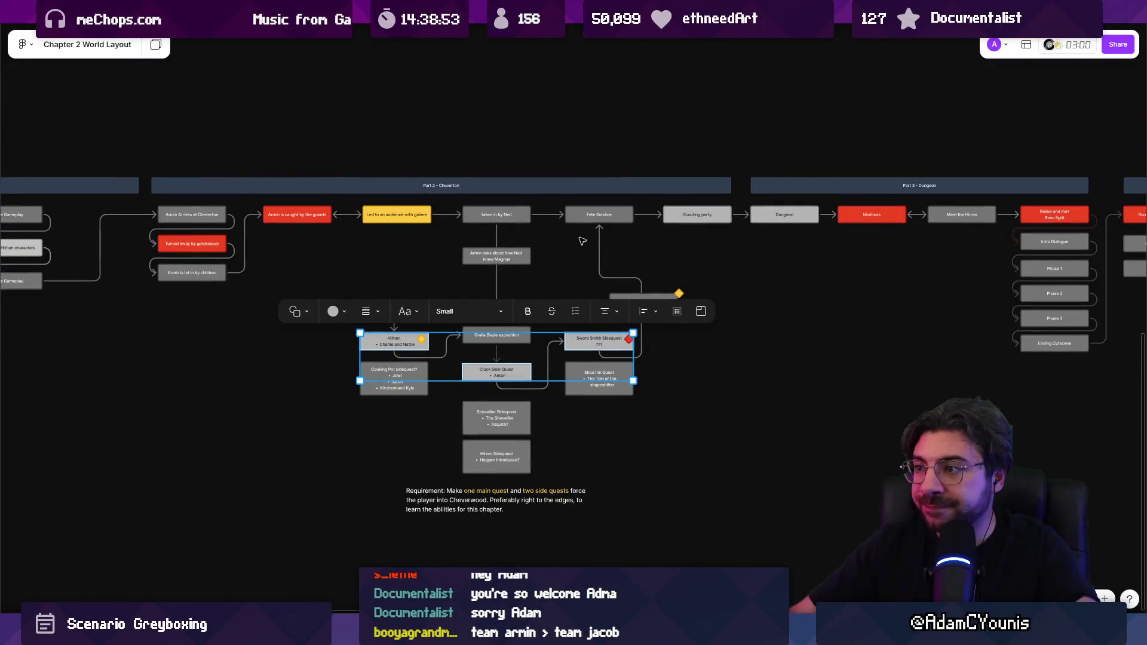
{"action": "scroll", "coordinate": [580, 239], "scroll_direction": "down", "scroll_amount": 4}
{"action": "scroll", "coordinate": [411, 228], "scroll_direction": "up", "scroll_amount": 2}
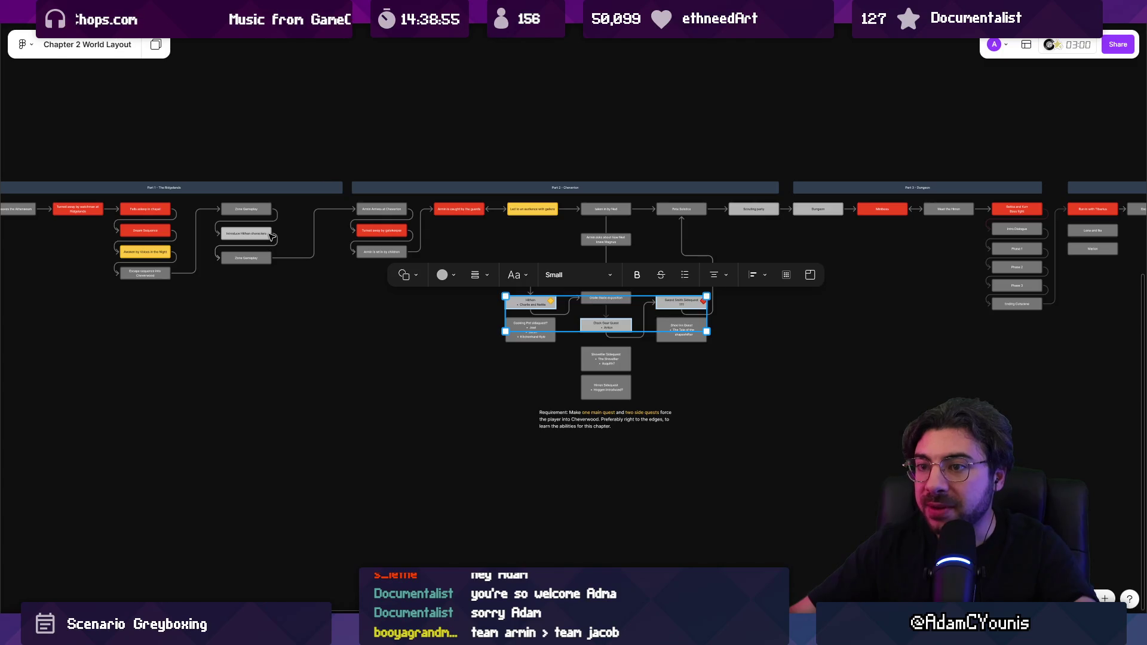
{"action": "left_click", "coordinate": [270, 236], "text": "shift"}
{"action": "left_click", "coordinate": [839, 210], "text": "shift"}
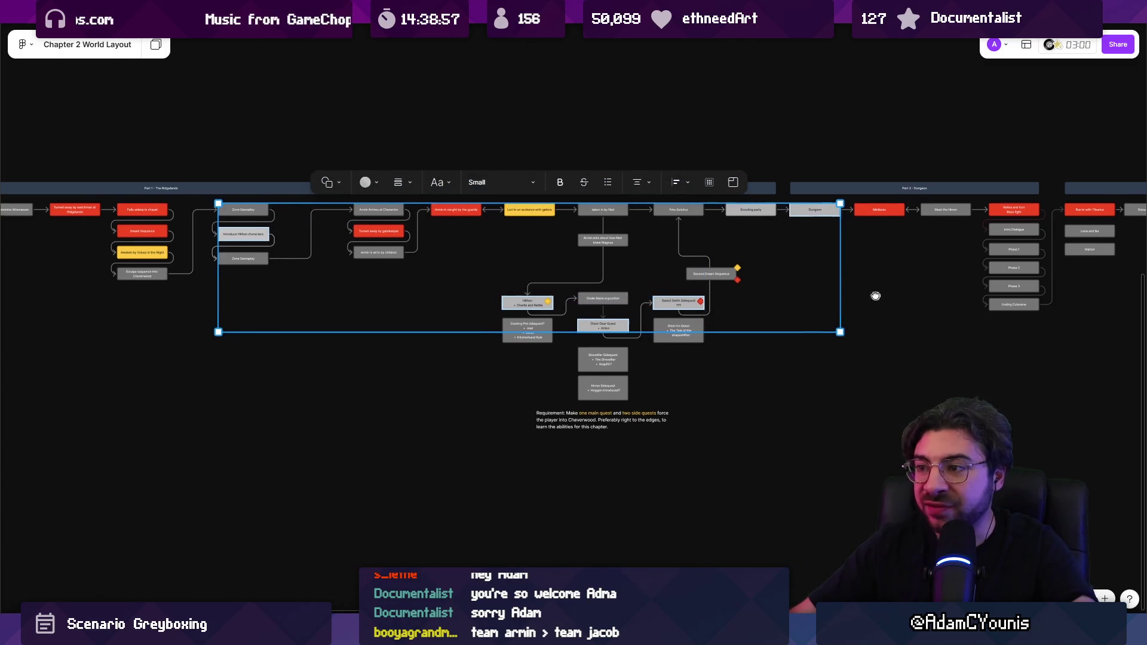
{"action": "scroll", "coordinate": [602, 270], "scroll_direction": "down", "scroll_amount": 4}
{"action": "scroll", "coordinate": [603, 271], "scroll_direction": "up", "scroll_amount": 2}
{"action": "left_click", "coordinate": [483, 268]}
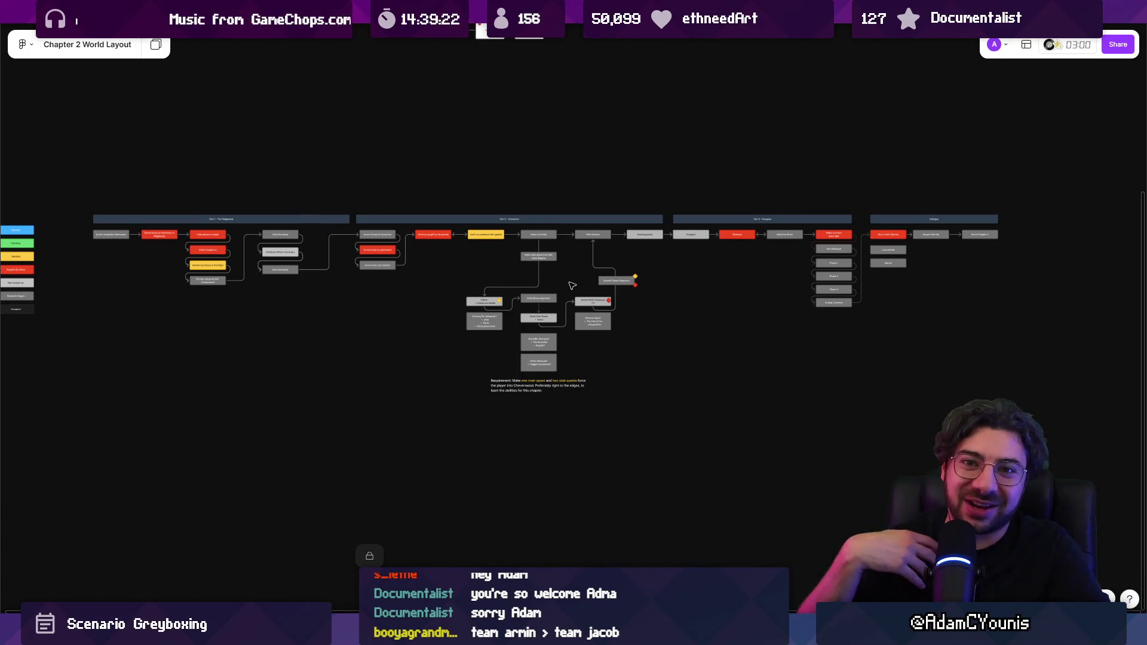
Pan the Chapter 2 flowchart slightly, then Alt+Tab over to Aseprite's frog sprites
{"action": "scroll", "coordinate": [428, 309], "scroll_direction": "up", "scroll_amount": 3}
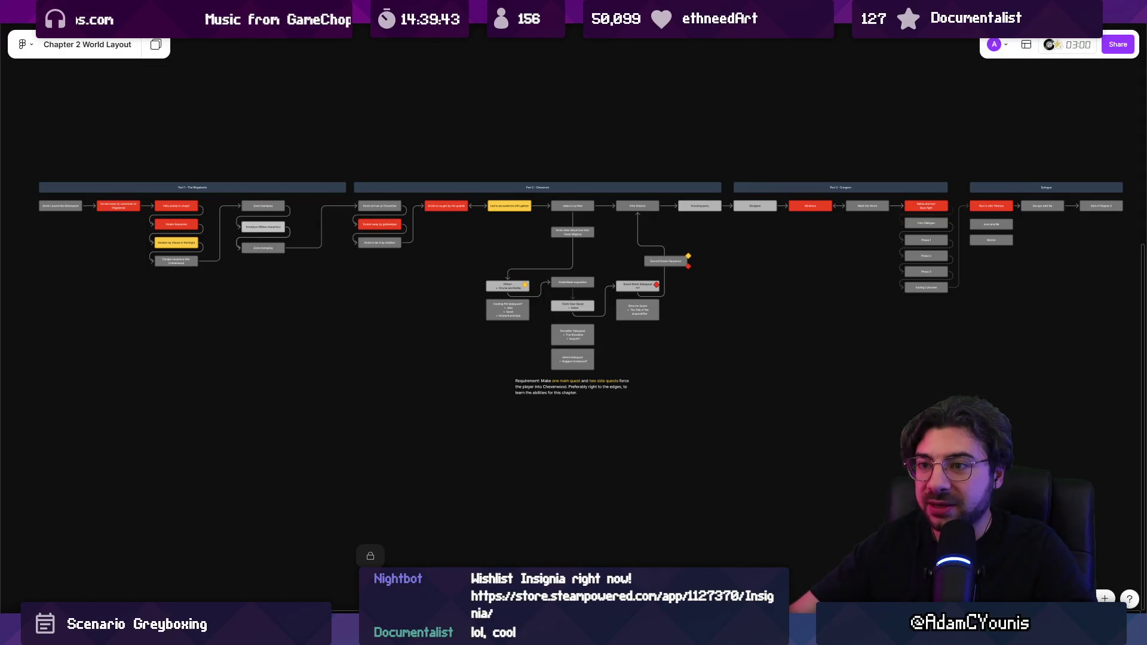
{"action": "left_click_drag", "start_coordinate": [374, 363], "coordinate": [332, 305]}
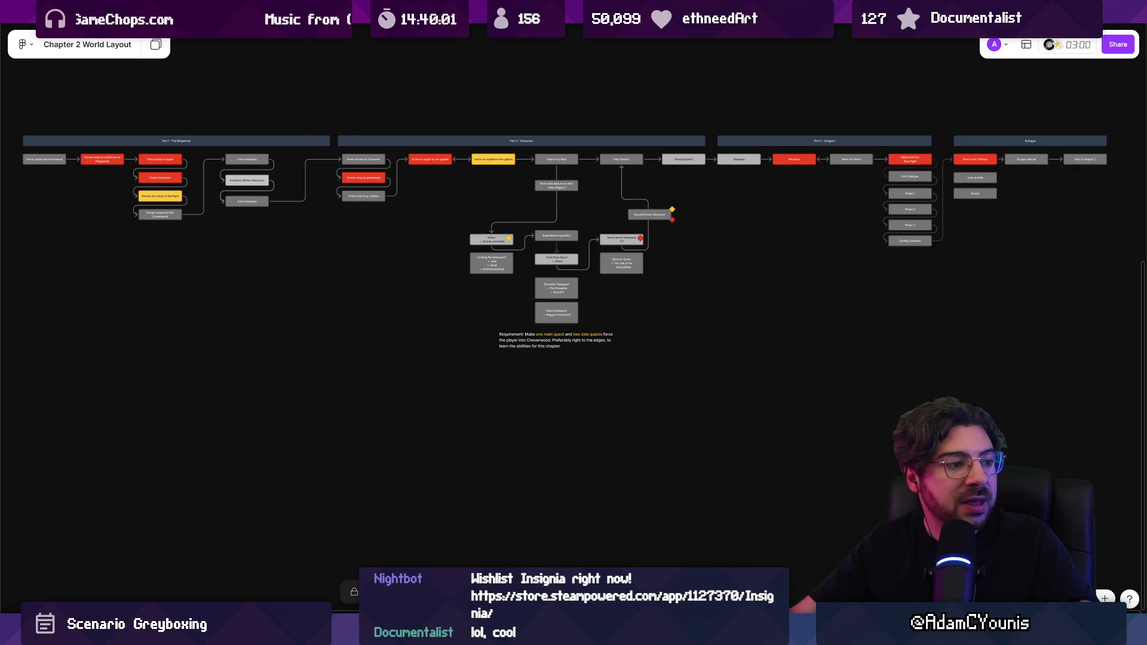
{"action": "key", "text": "alt+Tab"}
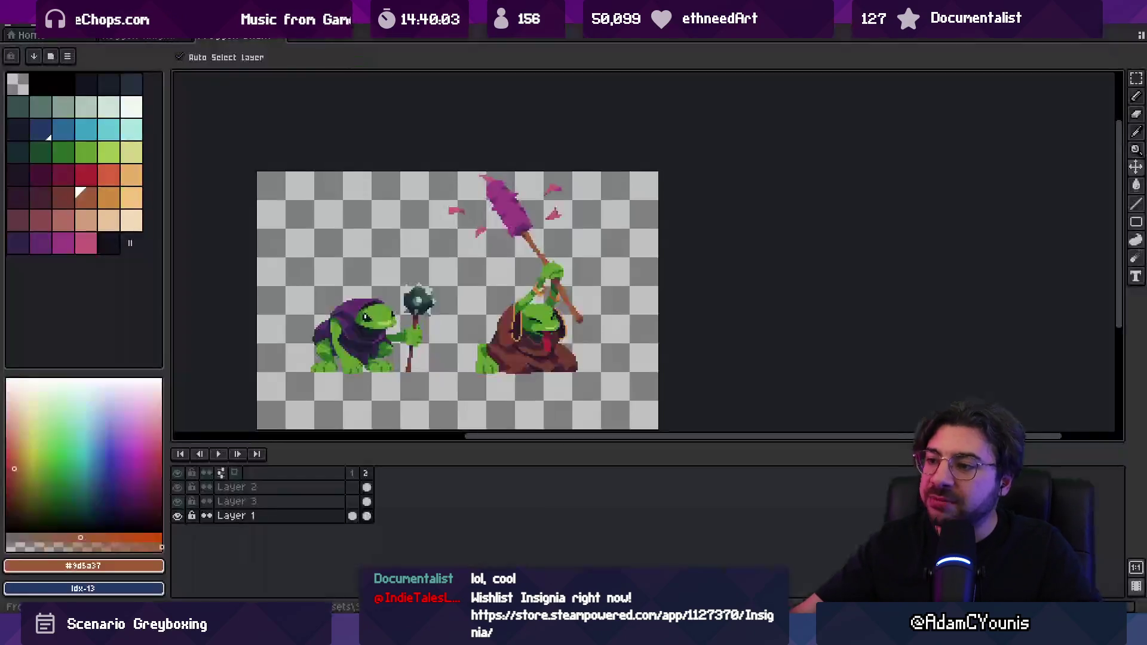
Open Link Metal Slug.aseprite from the recent files list
{"action": "left_click", "coordinate": [27, 37]}
{"action": "mouse_move", "coordinate": [39, 69]}
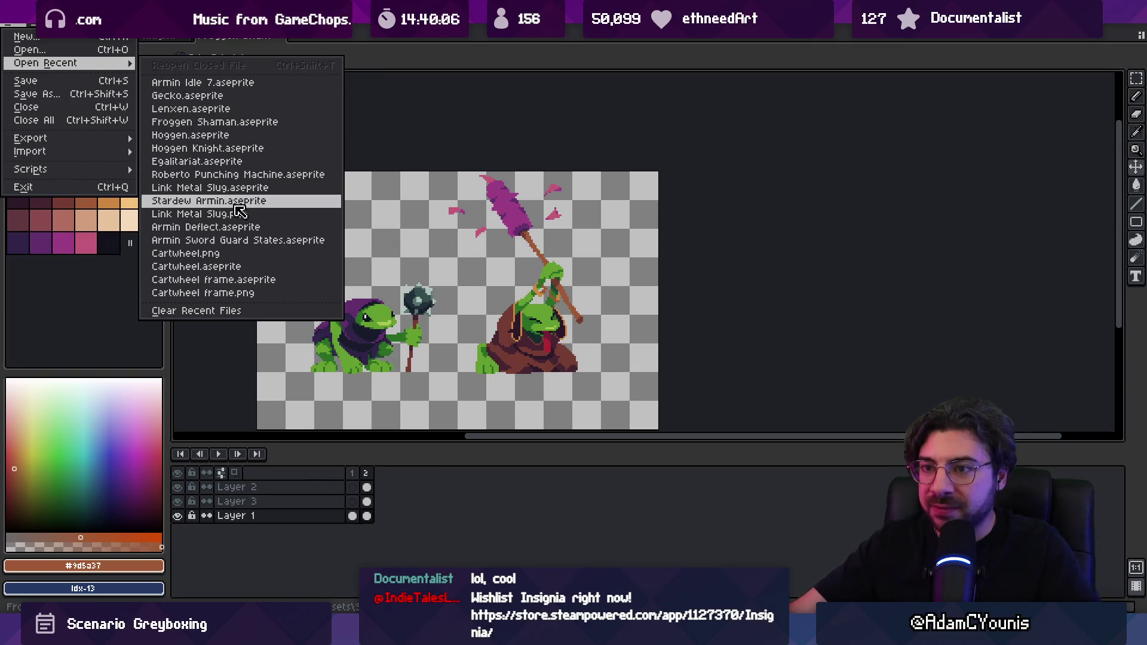
{"action": "left_click", "coordinate": [279, 187]}
Zoom in, enlarge the canvas area over the timeline, and pan the game scene
{"action": "scroll", "coordinate": [541, 278], "scroll_direction": "up", "scroll_amount": 2}
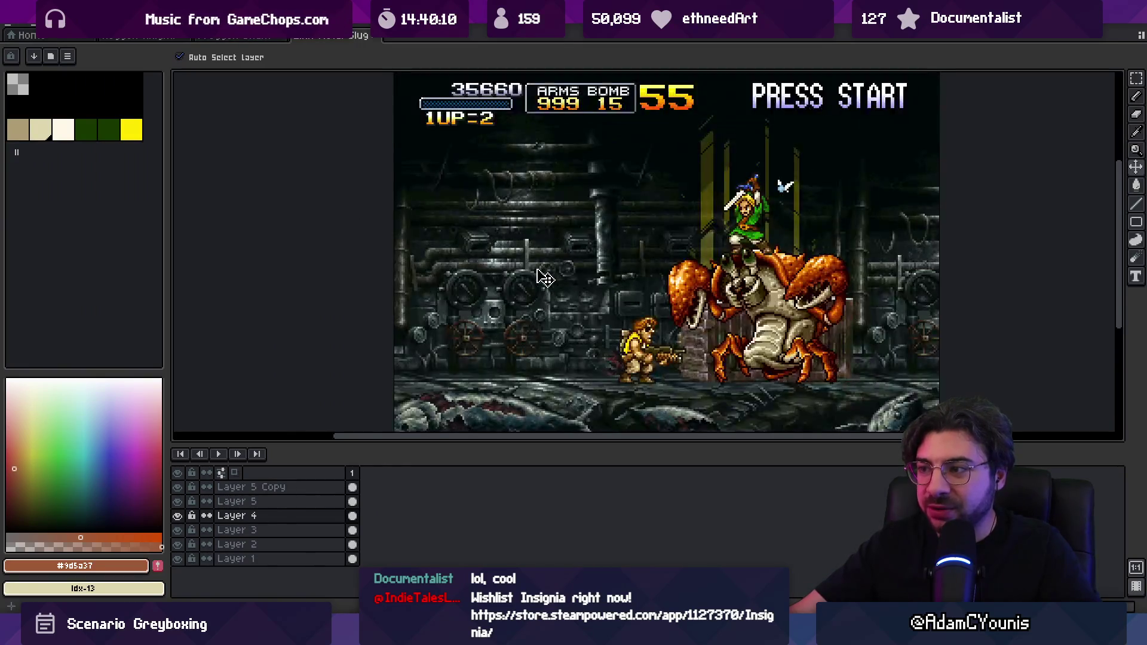
{"action": "left_click_drag", "start_coordinate": [534, 445], "coordinate": [534, 512]}
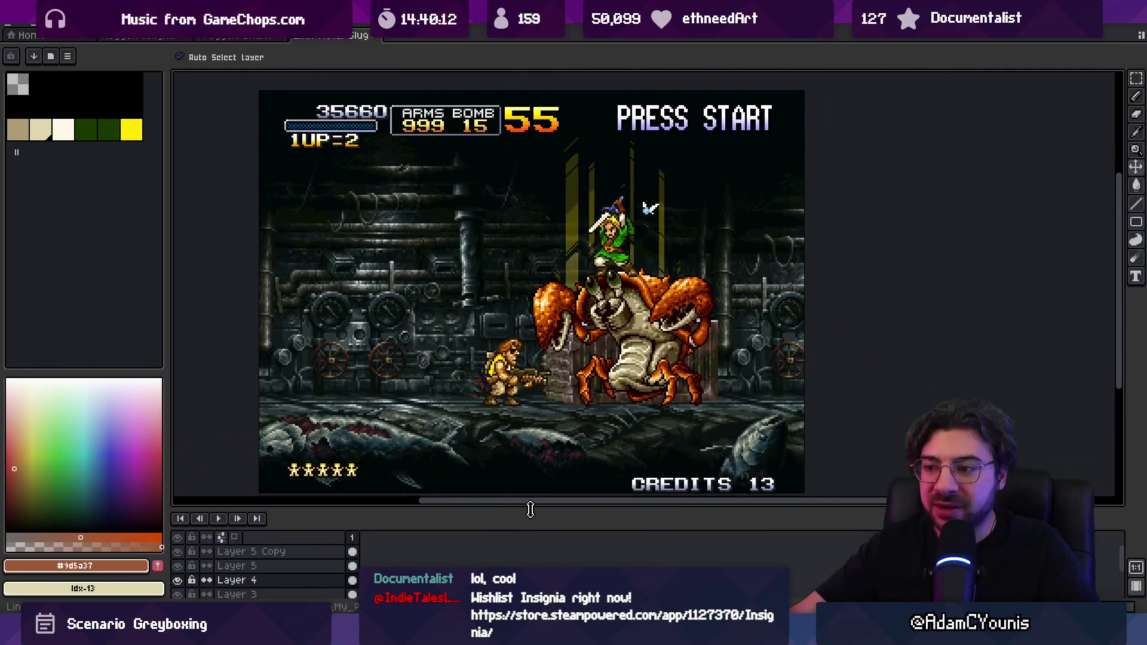
{"action": "scroll", "coordinate": [472, 384], "scroll_direction": "left", "scroll_amount": 1}
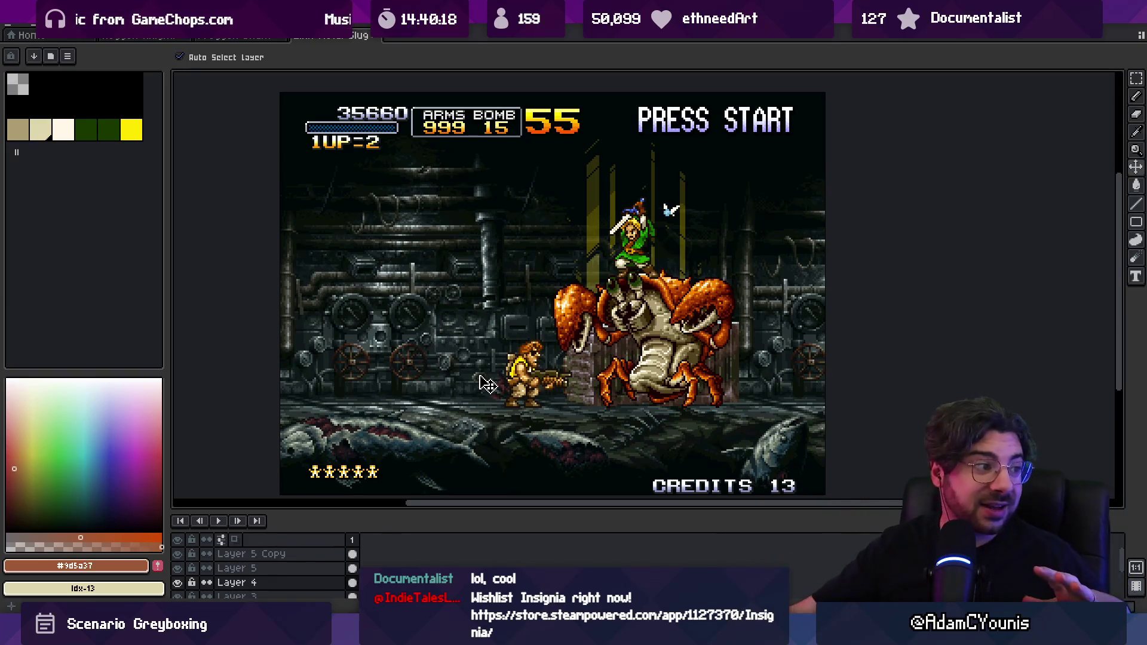
{"action": "scroll", "coordinate": [529, 413], "scroll_direction": "up", "scroll_amount": 2}
{"action": "left_click_drag", "start_coordinate": [539, 432], "coordinate": [537, 434]}
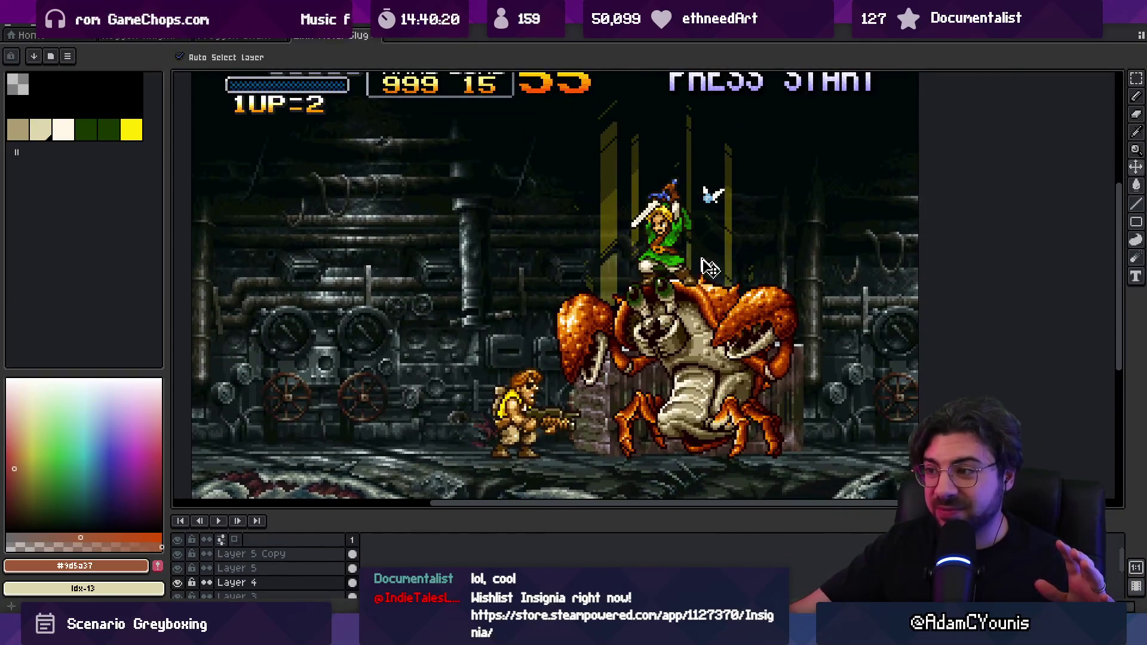